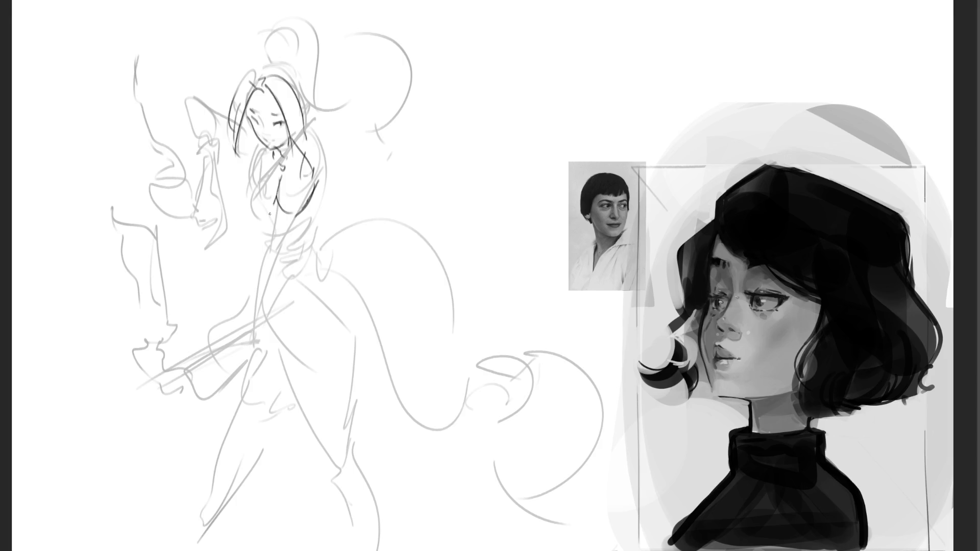
Draw darker torso and hip lines, mirror the canvas horizontally, then sketch the shoulder and collar line
mouse_move(298, 209)
left_mouse_down()
mouse_move(278, 249)
mouse_move(257, 259)
mouse_move(243, 333)
left_mouse_up()
left_click_drag(277, 245, 246, 332)
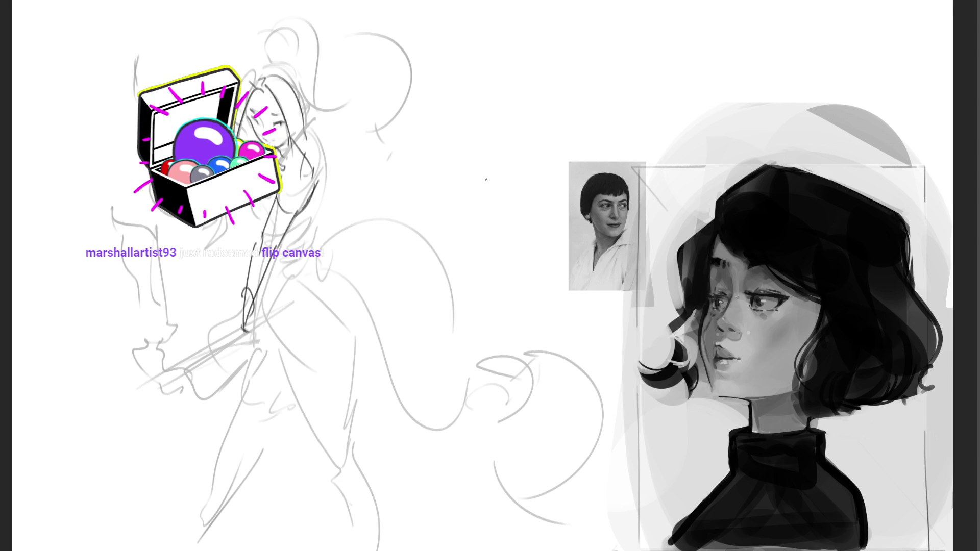
key("h")
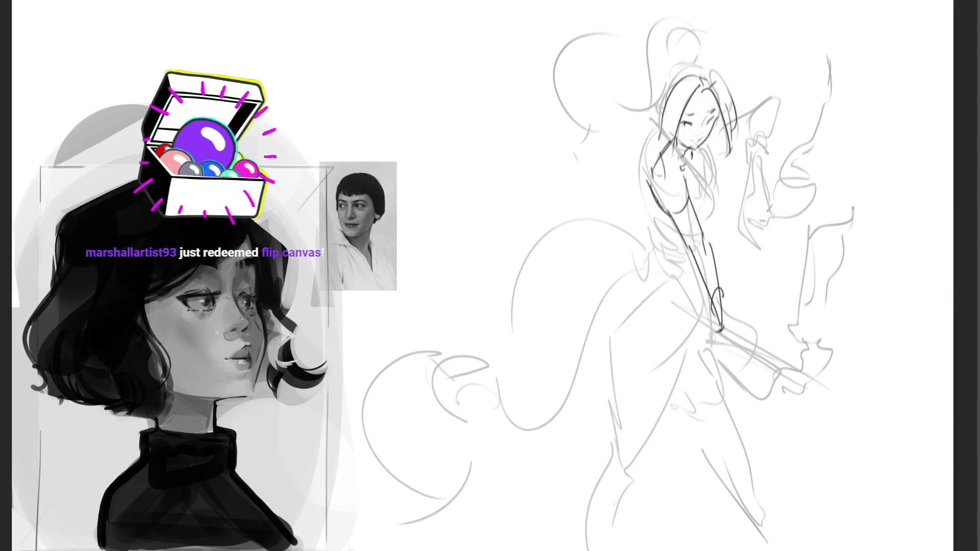
mouse_move(685, 173)
left_mouse_down()
mouse_move(700, 187)
mouse_move(708, 234)
left_mouse_up()
Replace the stray chest stroke with a darker right torso side, neck hair strands and left shoulder line
key("ctrl+z")
left_click_drag(704, 177, 715, 196)
mouse_move(694, 150)
left_mouse_down()
mouse_move(715, 166)
mouse_move(720, 192)
mouse_move(722, 174)
mouse_move(721, 190)
left_mouse_up()
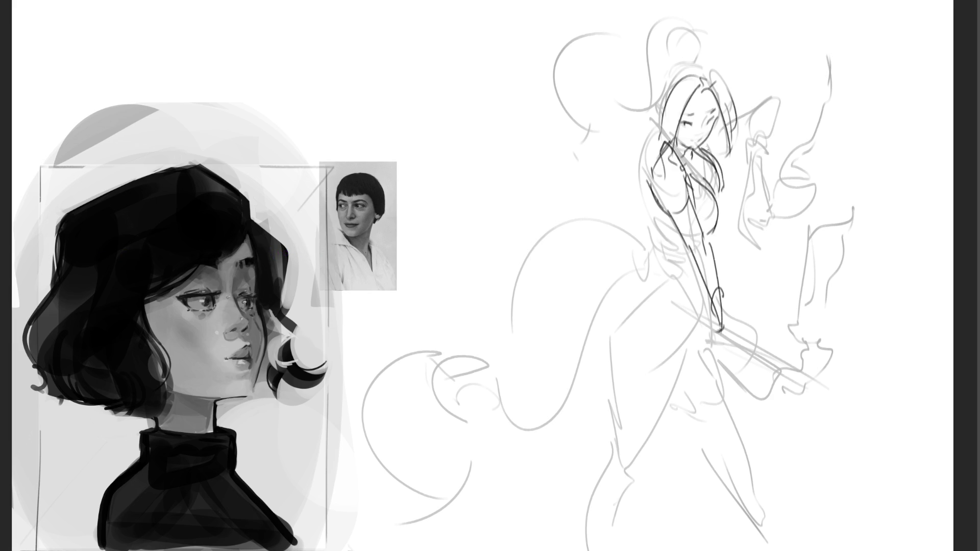
mouse_move(663, 141)
left_mouse_down()
mouse_move(655, 162)
mouse_move(655, 152)
left_mouse_up()
Draw the arc over the head and outline the hair bun with pointed shapes on its right
mouse_move(658, 99)
left_mouse_down()
mouse_move(666, 63)
mouse_move(706, 74)
left_mouse_up()
mouse_move(659, 25)
left_mouse_down()
mouse_move(644, 62)
mouse_move(656, 61)
mouse_move(644, 62)
left_mouse_up()
key("ctrl+z")
key("ctrl+z")
left_click_drag(658, 20, 647, 60)
left_click_drag(691, 29, 689, 54)
mouse_move(680, 20)
left_mouse_down()
mouse_move(683, 52)
mouse_move(689, 35)
mouse_move(621, 81)
left_mouse_up()
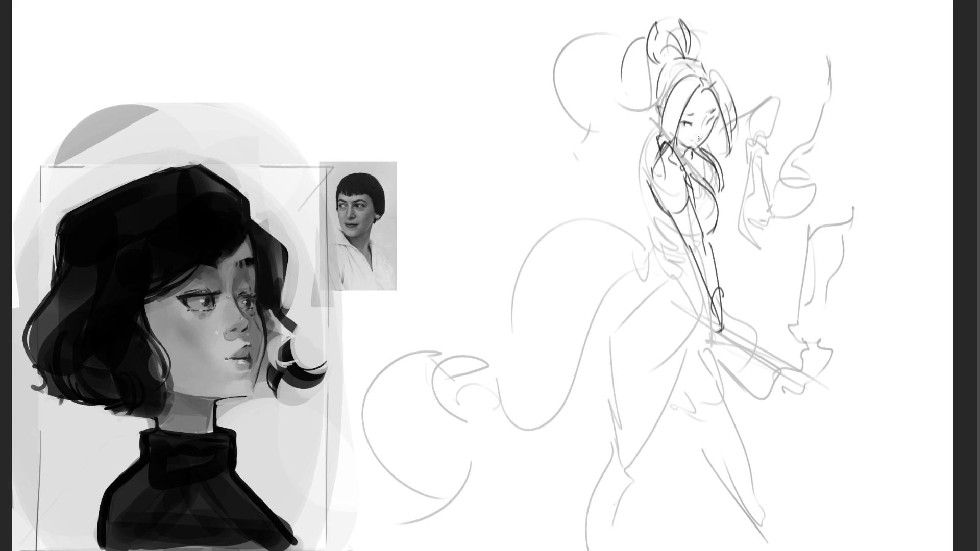
left_click_drag(695, 141, 720, 151)
key("ctrl+z")
Sketch the fan hanging from the raised hand, the left torso and arm edge, and skirt curves
mouse_move(717, 129)
left_mouse_down()
mouse_move(780, 102)
mouse_move(779, 126)
mouse_move(751, 136)
mouse_move(775, 138)
mouse_move(762, 133)
mouse_move(748, 166)
mouse_move(754, 152)
mouse_move(768, 157)
mouse_move(735, 242)
left_mouse_up()
mouse_move(747, 171)
left_mouse_down()
mouse_move(736, 247)
mouse_move(746, 239)
mouse_move(757, 248)
left_mouse_up()
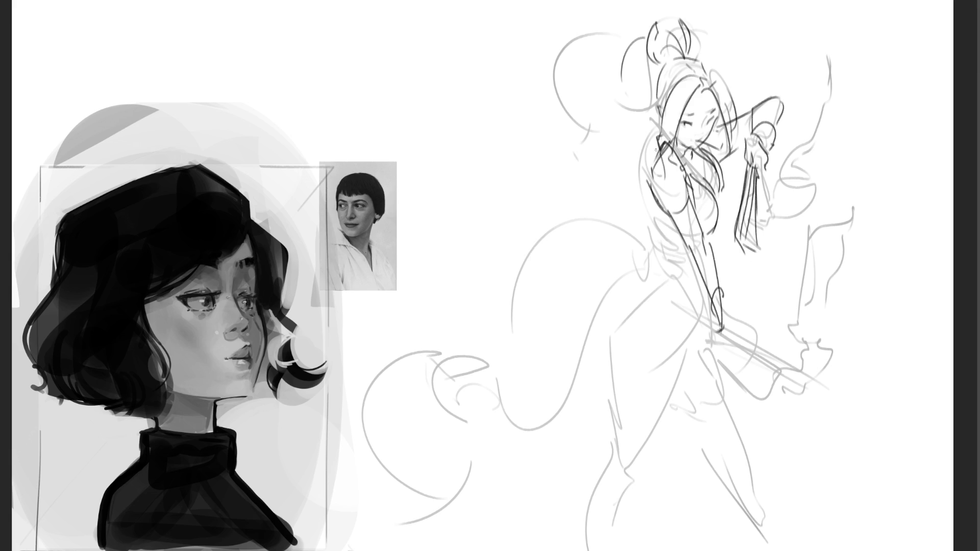
mouse_move(662, 145)
left_mouse_down()
mouse_move(652, 198)
mouse_move(650, 188)
mouse_move(658, 249)
mouse_move(679, 268)
left_mouse_up()
mouse_move(658, 218)
left_mouse_down()
mouse_move(653, 249)
mouse_move(652, 234)
mouse_move(638, 228)
mouse_move(643, 251)
mouse_move(629, 188)
mouse_move(556, 298)
left_mouse_up()
mouse_move(636, 258)
left_mouse_down()
mouse_move(588, 310)
mouse_move(552, 286)
mouse_move(633, 228)
mouse_move(573, 307)
mouse_move(569, 383)
left_mouse_up()
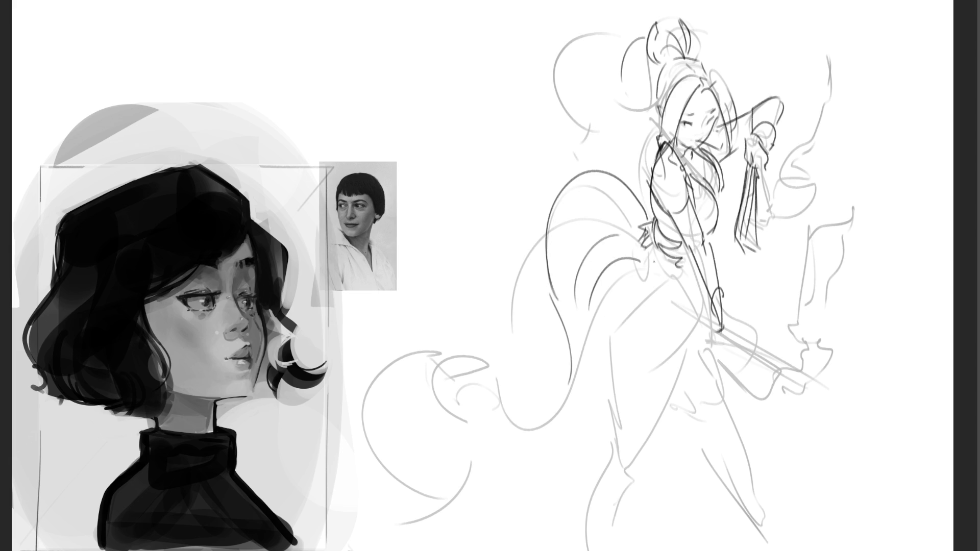
Settle the vertical line down the torso after several discarded attempts
mouse_move(660, 252)
left_mouse_down()
mouse_move(630, 260)
mouse_move(609, 305)
mouse_move(631, 339)
left_mouse_up()
key("ctrl+z")
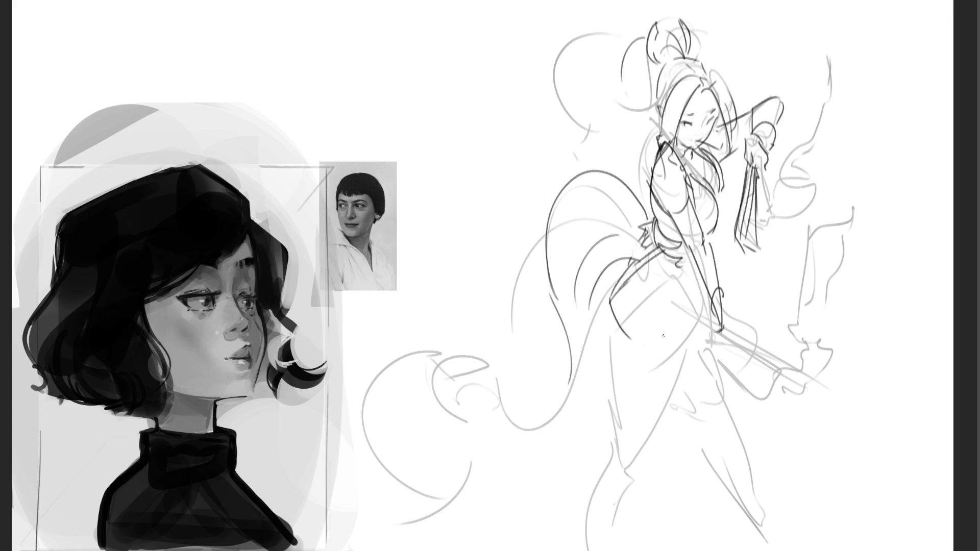
left_click_drag(691, 265, 698, 339)
key("ctrl+z")
left_click_drag(683, 260, 689, 319)
key("ctrl+z")
left_click_drag(682, 258, 692, 341)
key("ctrl+z")
left_click_drag(688, 259, 692, 313)
Sketch long flowing lines down the skirt and the legs to the bottom
left_click_drag(689, 292, 674, 393)
left_click_drag(615, 324, 623, 428)
left_click_drag(676, 378, 646, 451)
left_click_drag(610, 418, 589, 540)
left_click_drag(647, 453, 606, 550)
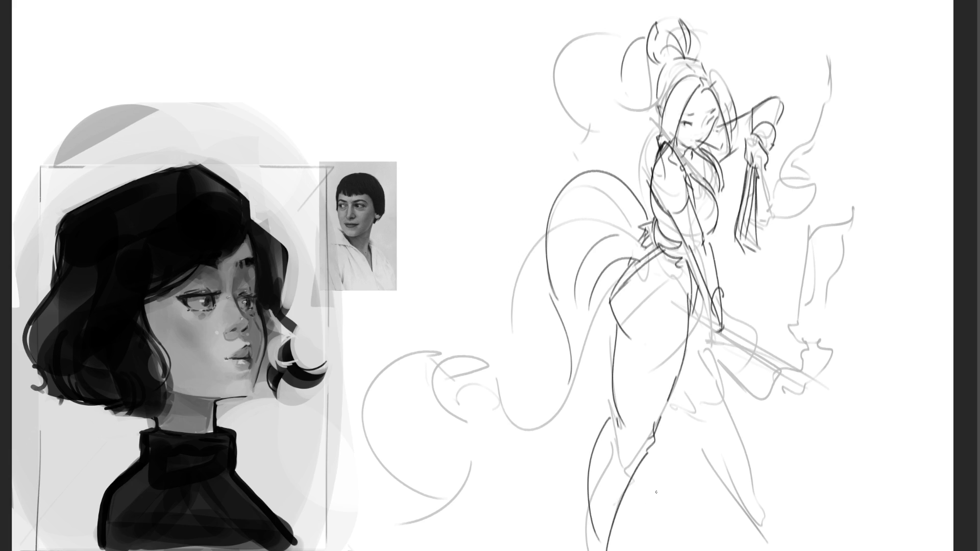
Draw the lower hand gripping the hilt and the long sword blade angled down-right
left_click_drag(711, 316, 733, 352)
left_click_drag(723, 354, 794, 412)
left_click_drag(732, 337, 835, 445)
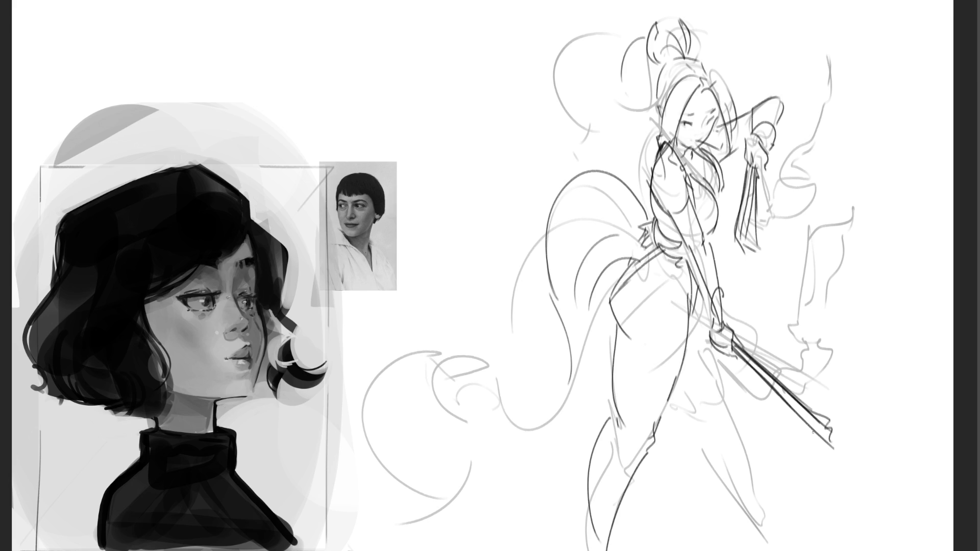
Draw S-curved flame lines along the right of the sword down to its tip
mouse_move(747, 339)
left_mouse_down()
mouse_move(774, 371)
mouse_move(771, 351)
mouse_move(791, 364)
mouse_move(786, 325)
mouse_move(836, 193)
mouse_move(832, 374)
mouse_move(821, 406)
mouse_move(833, 434)
left_mouse_up()
key("ctrl+z")
key("ctrl+z")
key("ctrl+z")
mouse_move(836, 193)
left_mouse_down()
mouse_move(863, 296)
mouse_move(853, 328)
left_mouse_up()
mouse_move(862, 333)
left_mouse_down()
mouse_move(839, 391)
mouse_move(837, 434)
left_mouse_up()
left_click_drag(873, 311, 871, 333)
left_click_drag(854, 350, 836, 441)
left_click_drag(862, 343, 849, 406)
left_click_drag(861, 264, 853, 402)
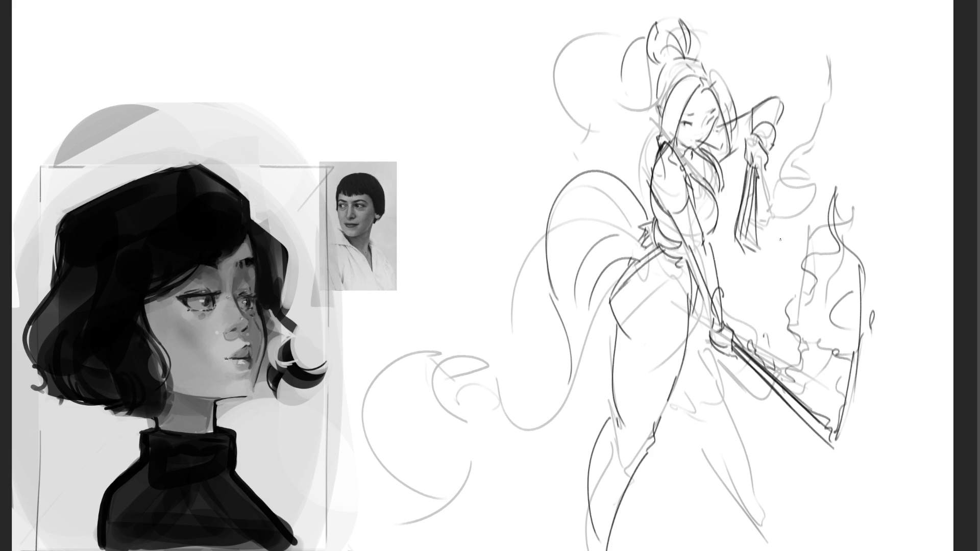
Add a smoke stroke rising from the raised hand, the arm line, and short strokes near the sword
mouse_move(743, 233)
left_mouse_down()
mouse_move(780, 184)
mouse_move(783, 149)
mouse_move(810, 135)
left_mouse_up()
mouse_move(778, 26)
left_mouse_down()
mouse_move(759, 63)
mouse_move(808, 102)
mouse_move(799, 209)
mouse_move(760, 236)
left_mouse_up()
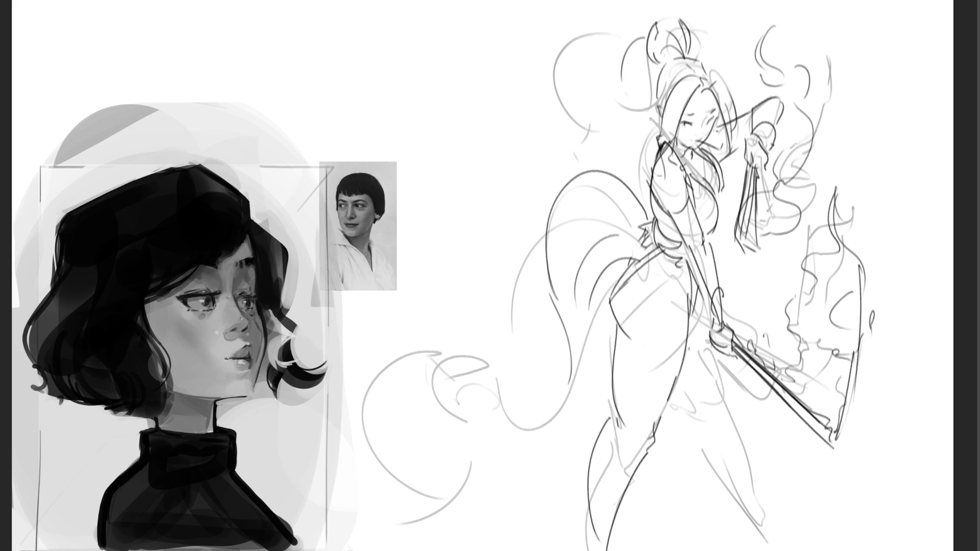
key("ctrl+z")
key("ctrl+z")
key("ctrl+z")
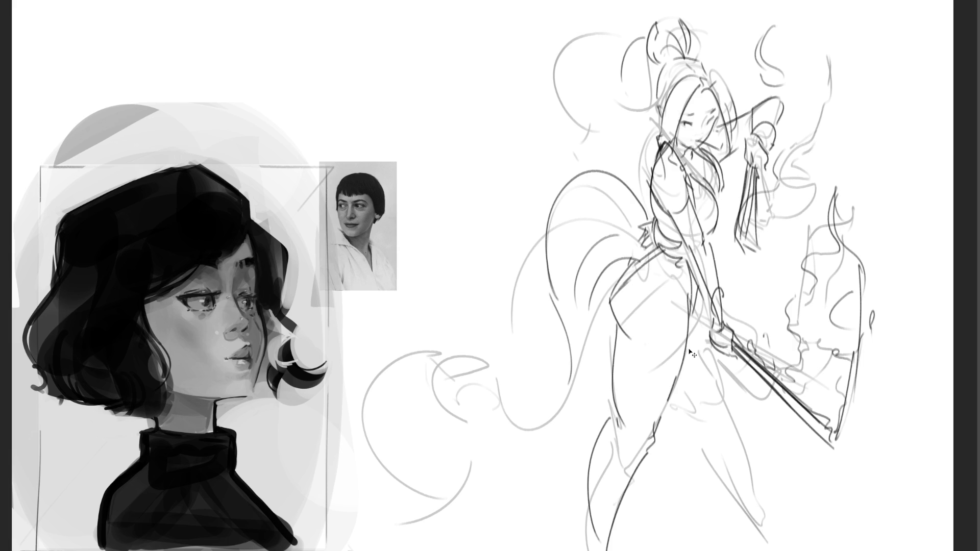
key("ctrl+z")
mouse_move(744, 234)
left_mouse_down()
mouse_move(806, 133)
mouse_move(806, 183)
mouse_move(755, 239)
mouse_move(779, 244)
left_mouse_up()
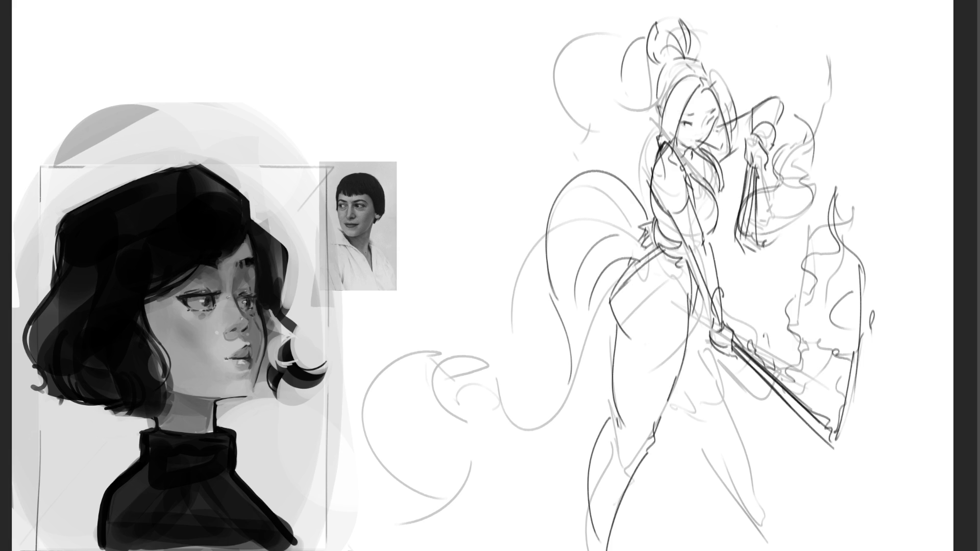
left_click_drag(691, 279, 706, 324)
mouse_move(735, 284)
left_mouse_down()
mouse_move(755, 321)
mouse_move(779, 306)
left_mouse_up()
key("ctrl+z")
left_click_drag(768, 357, 786, 378)
Refine the torso line to the waist, the hip and thigh, and the lower leg and ankle
mouse_move(699, 306)
left_mouse_down()
mouse_move(692, 381)
mouse_move(667, 410)
left_mouse_up()
left_click_drag(700, 378, 694, 402)
mouse_move(693, 412)
left_mouse_down()
mouse_move(664, 412)
mouse_move(696, 546)
left_mouse_up()
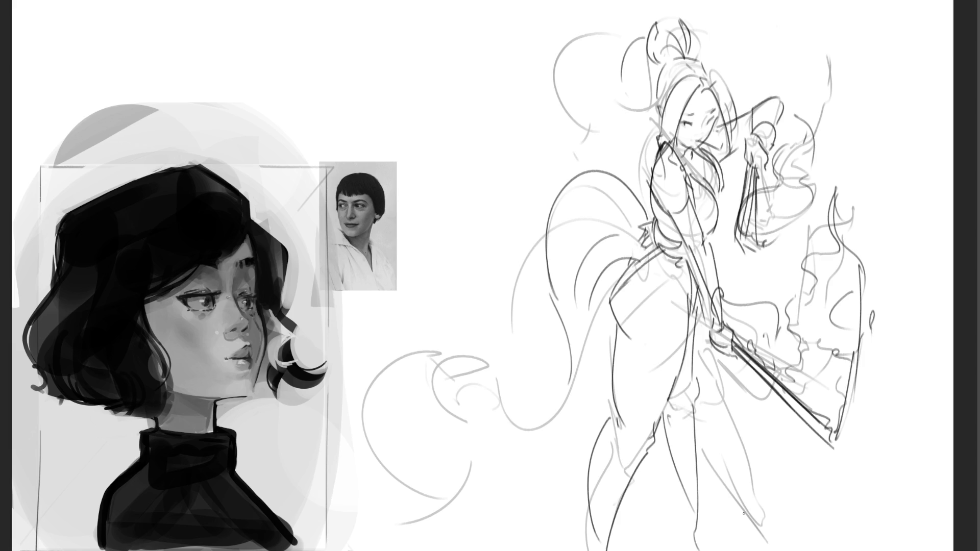
mouse_move(675, 497)
left_mouse_down()
mouse_move(699, 508)
mouse_move(679, 550)
mouse_move(700, 550)
left_mouse_up()
left_click_drag(609, 550, 614, 540)
Mark an eye line across the face, fade part of the lower leg contour, and shrink the brush
mouse_move(684, 131)
left_mouse_down()
mouse_move(713, 129)
mouse_move(715, 115)
left_mouse_up()
key("ctrl+z")
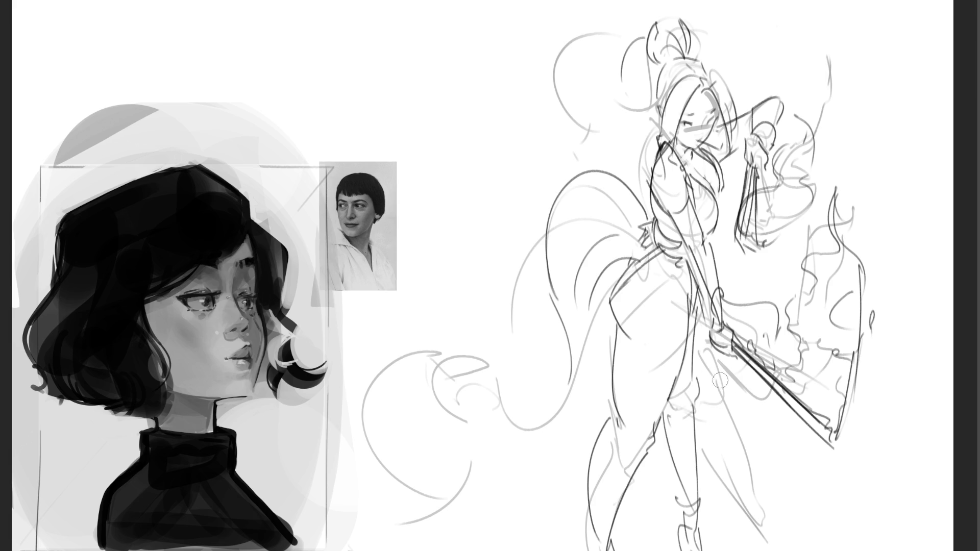
mouse_move(725, 432)
left_mouse_down()
mouse_move(709, 439)
mouse_move(753, 497)
left_mouse_up()
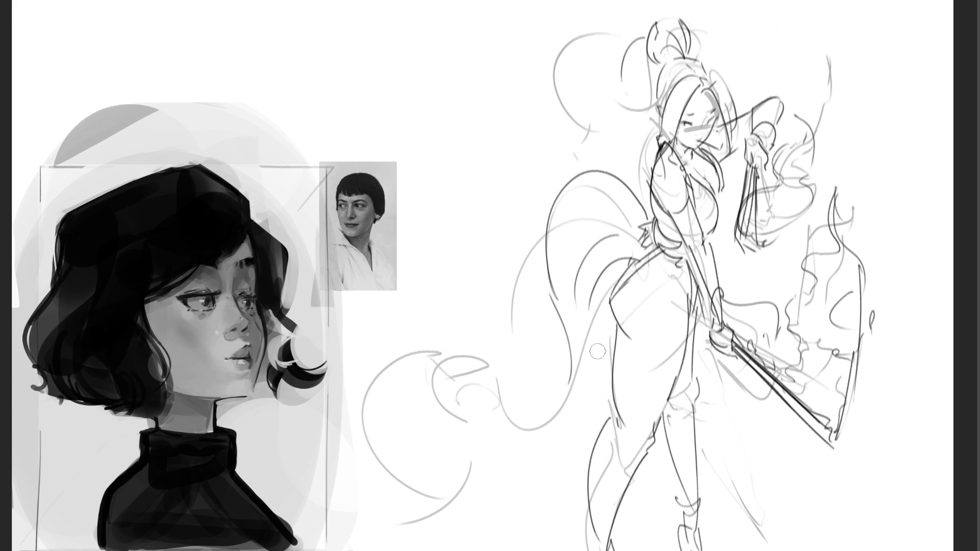
key("bracketleft")
key("bracketleft")
key("bracketleft")
Draw a hooked curl, large arcs and a small leaf shape trailing below the skirt's hem
mouse_move(564, 373)
left_mouse_down()
mouse_move(582, 381)
mouse_move(595, 423)
left_mouse_up()
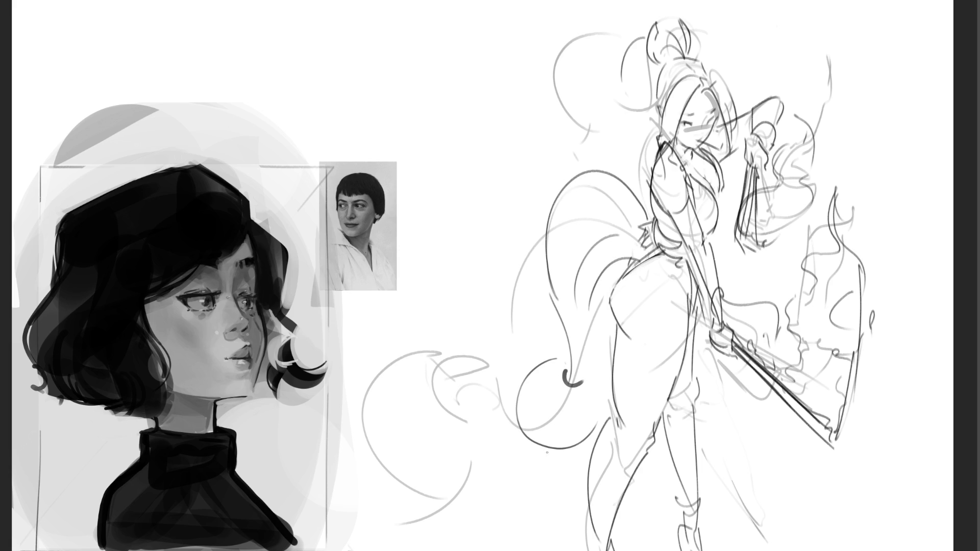
left_click_drag(519, 433, 534, 467)
mouse_move(493, 435)
left_mouse_down()
mouse_move(457, 429)
mouse_move(462, 510)
left_mouse_up()
mouse_move(498, 498)
left_mouse_down()
mouse_move(474, 513)
mouse_move(492, 510)
left_mouse_up()
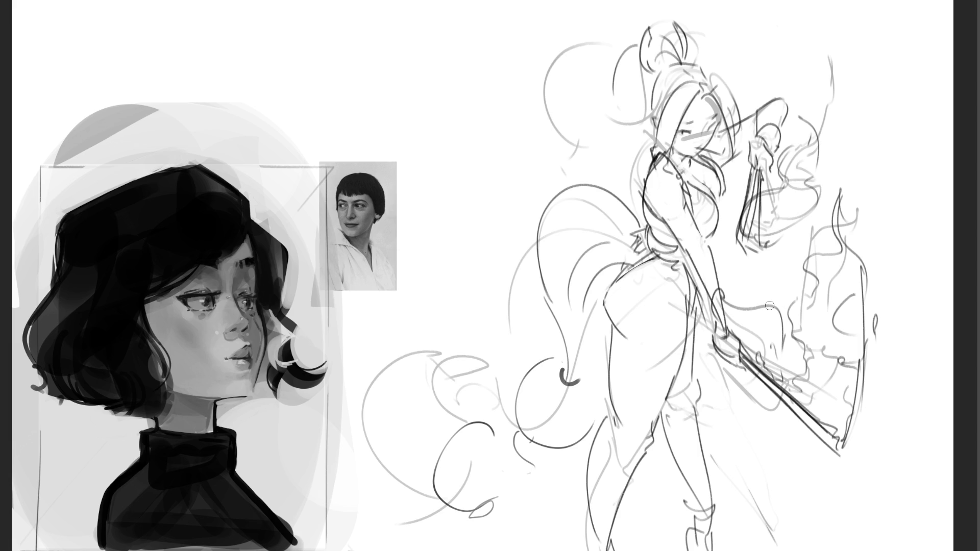
Discard the stray strokes and redraw two lines running down the arm to the sword hand
key("ctrl+z")
left_click_drag(713, 351, 736, 396)
key("ctrl+z")
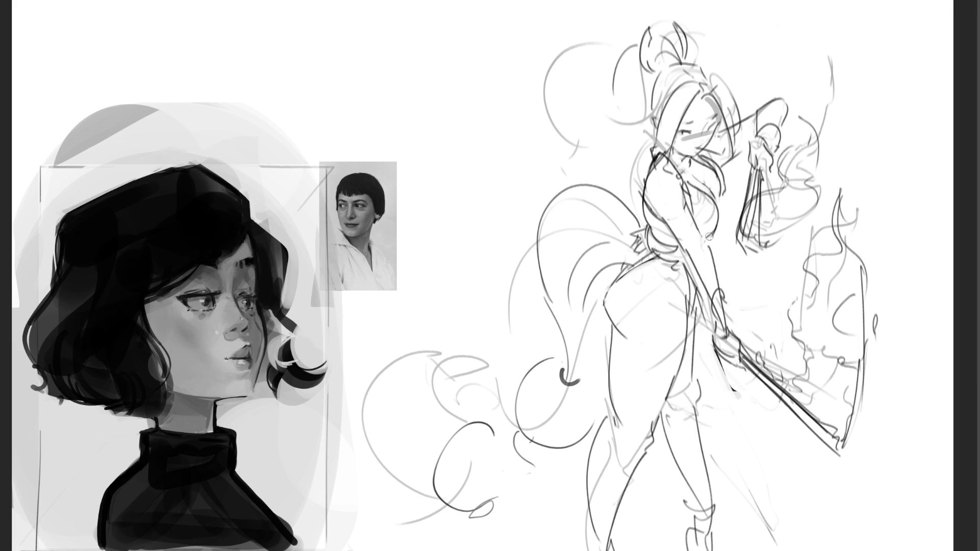
mouse_move(703, 312)
left_mouse_down()
mouse_move(704, 350)
mouse_move(732, 389)
left_mouse_up()
left_click_drag(688, 274, 724, 380)
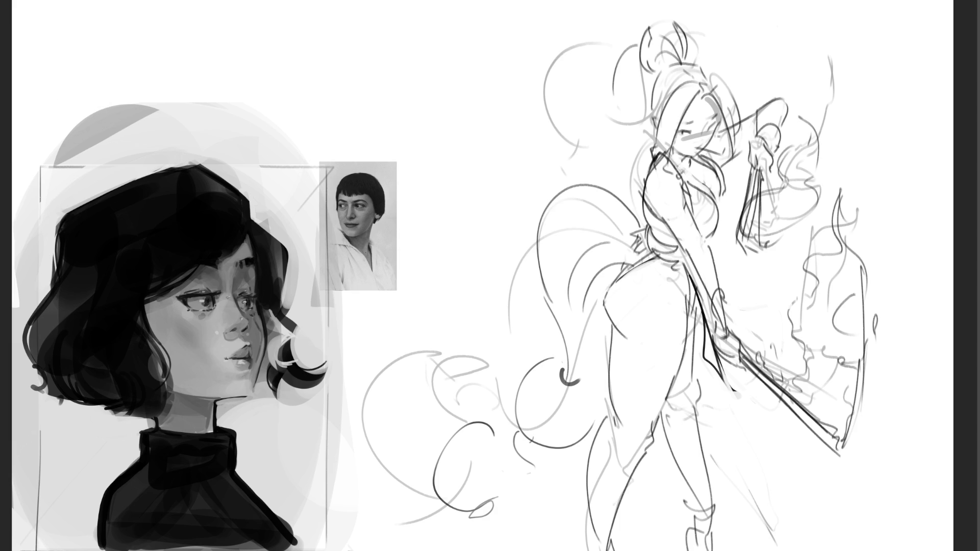
Lasso-select the head, bun and arm, draw a line where sword meets hand, then deselect
mouse_move(681, 58)
left_mouse_down()
mouse_move(653, 29)
mouse_move(638, 51)
mouse_move(574, 42)
mouse_move(559, 152)
mouse_move(649, 114)
mouse_move(653, 154)
mouse_move(650, 229)
mouse_move(612, 196)
mouse_move(544, 225)
mouse_move(559, 353)
mouse_move(529, 371)
mouse_move(586, 440)
mouse_move(607, 282)
mouse_move(623, 266)
mouse_move(608, 302)
mouse_move(612, 327)
mouse_move(662, 377)
mouse_move(679, 240)
left_mouse_up()
mouse_move(681, 60)
left_mouse_down()
mouse_move(743, 110)
mouse_move(733, 165)
mouse_move(729, 126)
mouse_move(706, 153)
mouse_move(678, 156)
mouse_move(729, 189)
mouse_move(721, 232)
mouse_move(673, 157)
left_mouse_up()
mouse_move(740, 150)
left_mouse_down()
mouse_move(749, 149)
mouse_move(745, 217)
mouse_move(757, 256)
mouse_move(763, 188)
mouse_move(789, 100)
mouse_move(751, 110)
left_mouse_up()
mouse_move(741, 352)
left_mouse_down()
mouse_move(751, 368)
mouse_move(719, 358)
mouse_move(716, 333)
left_mouse_up()
key("ctrl+d")
Restore the figure selection, extend it over the leg and thigh, and paint it mid-grey
key("ctrl+shift+d")
mouse_move(699, 335)
left_mouse_down()
mouse_move(713, 533)
mouse_move(688, 536)
mouse_move(694, 522)
mouse_move(659, 381)
left_mouse_up()
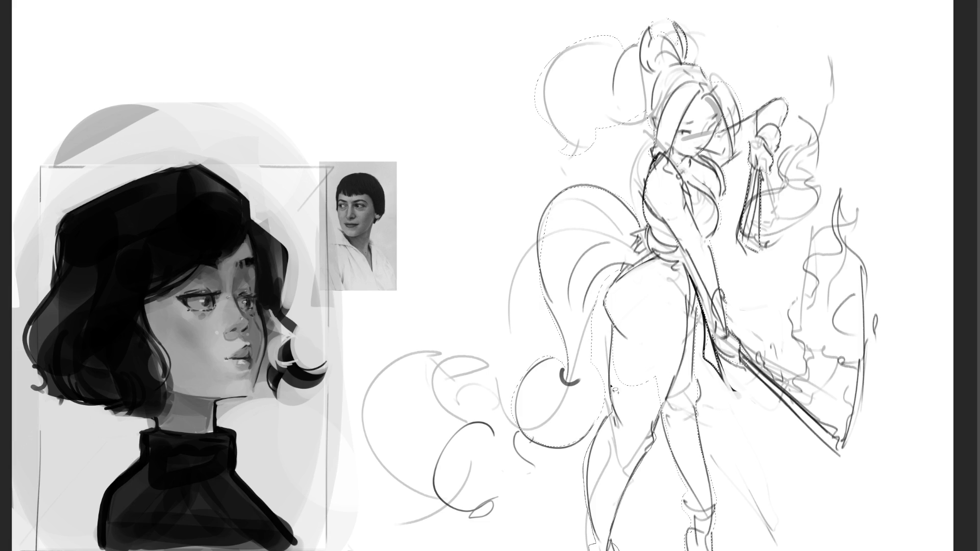
mouse_move(620, 315)
left_mouse_down()
mouse_move(601, 325)
mouse_move(593, 353)
mouse_move(607, 437)
left_mouse_up()
mouse_move(607, 388)
left_mouse_down()
mouse_move(592, 359)
mouse_move(609, 408)
mouse_move(541, 428)
mouse_move(439, 502)
mouse_move(548, 503)
mouse_move(546, 422)
left_mouse_up()
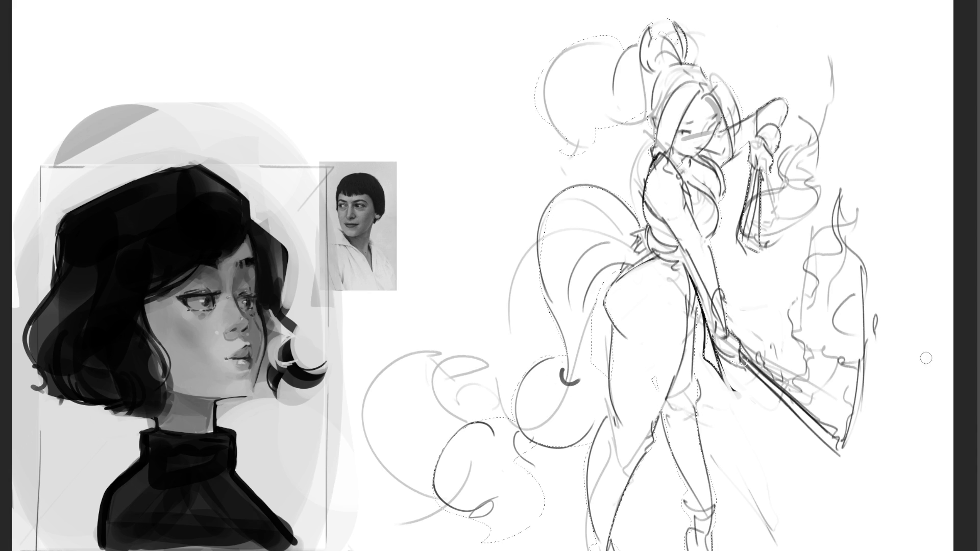
mouse_move(811, 173)
left_mouse_down()
mouse_move(638, 204)
mouse_move(536, 434)
left_mouse_up()
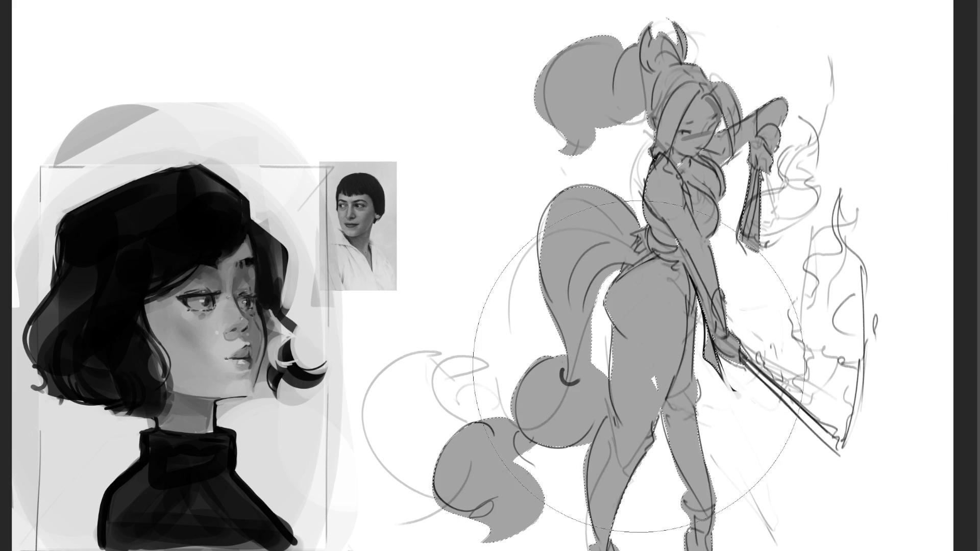
key("ctrl+d")
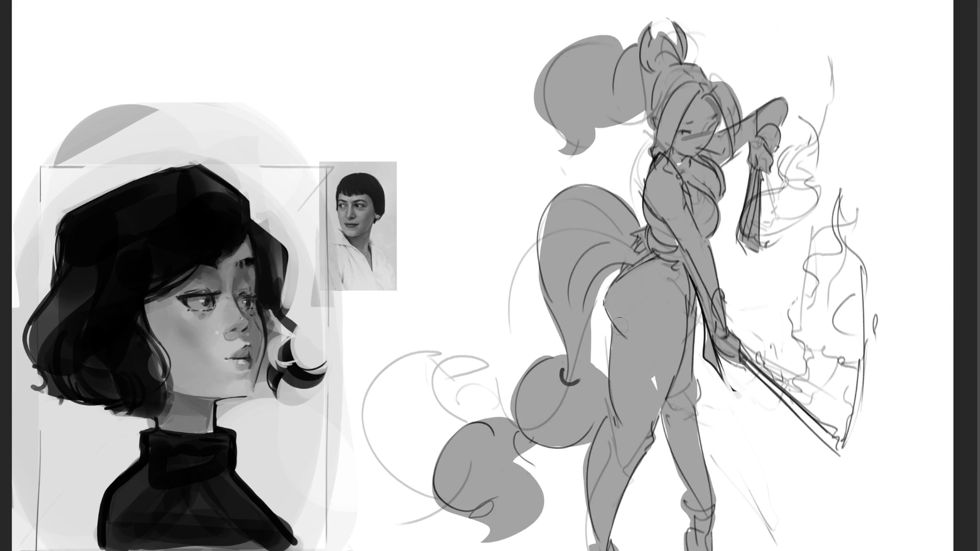
Darken the tail's left outline and the inner and outer outlines of the leg
left_click_drag(662, 408, 653, 430)
left_click_drag(557, 203, 537, 259)
left_click_drag(696, 382, 704, 470)
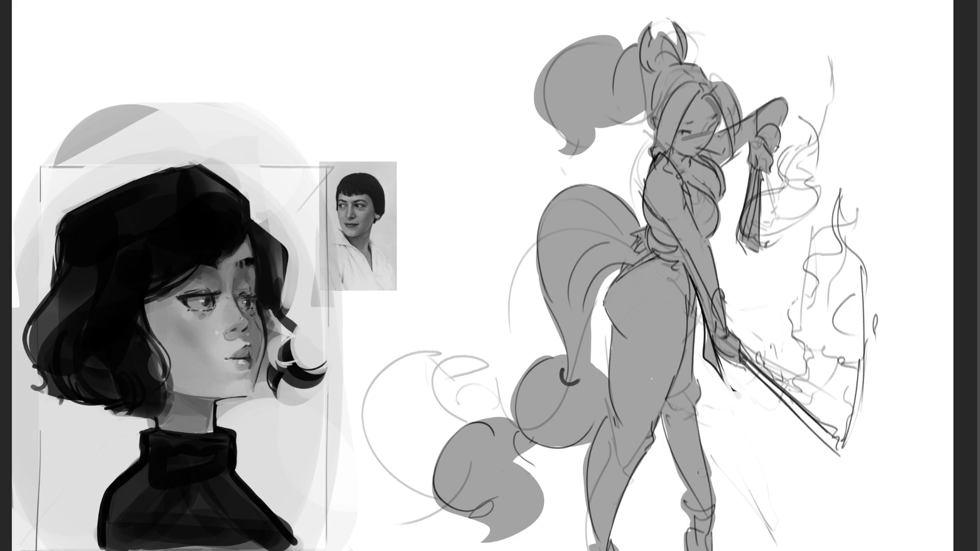
mouse_move(664, 412)
left_mouse_down()
mouse_move(659, 452)
mouse_move(675, 464)
left_mouse_up()
Paint the sword blade grey, darker toward the tip, with grey strokes beside the hilt
mouse_move(746, 361)
left_mouse_down()
mouse_move(852, 456)
mouse_move(842, 457)
left_mouse_up()
left_click_drag(807, 415, 850, 450)
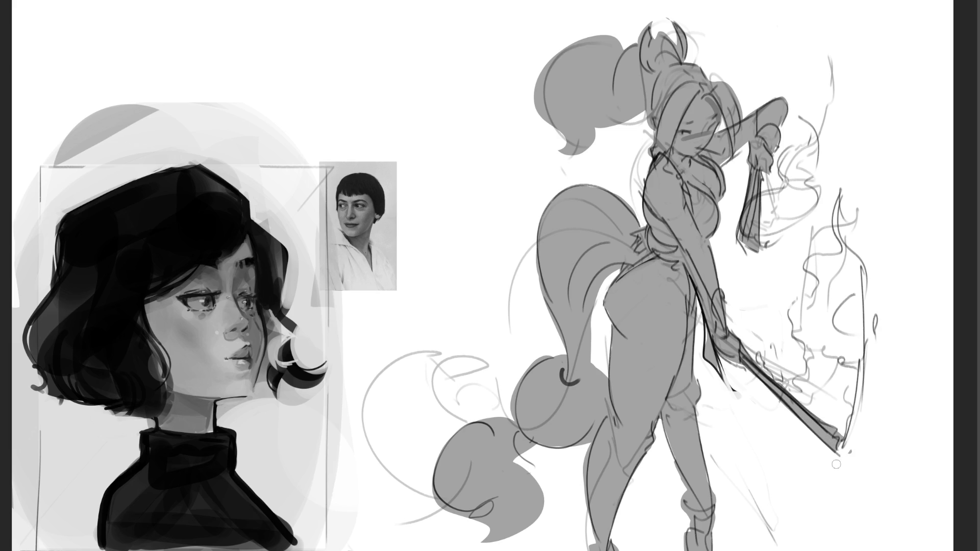
left_click_drag(713, 358, 727, 382)
Widen the white gap between tail and hip, filling its left part grey
left_click_drag(617, 267, 598, 305)
left_click_drag(615, 268, 594, 312)
mouse_move(598, 270)
left_mouse_down()
mouse_move(596, 363)
mouse_move(590, 305)
left_mouse_up()
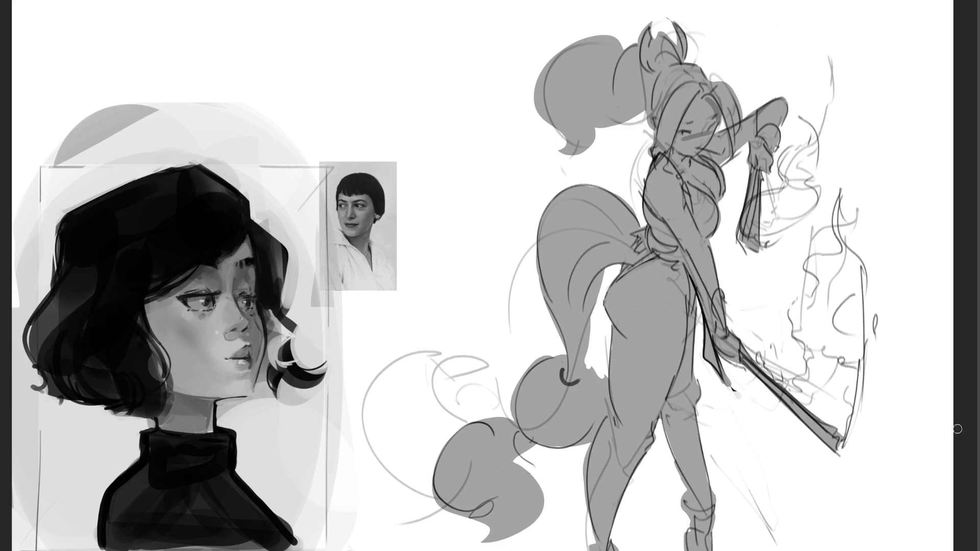
mouse_move(652, 253)
left_mouse_down()
mouse_move(629, 306)
mouse_move(599, 329)
mouse_move(606, 294)
mouse_move(642, 256)
mouse_move(628, 304)
mouse_move(626, 278)
mouse_move(601, 319)
mouse_move(640, 256)
mouse_move(602, 301)
mouse_move(628, 307)
mouse_move(629, 259)
left_mouse_up()
left_click_drag(633, 205, 643, 230)
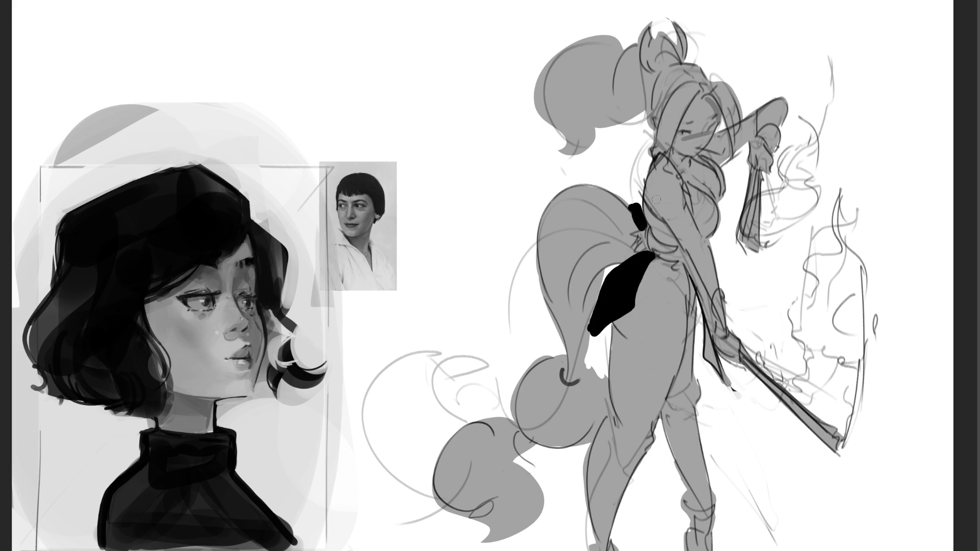
mouse_move(620, 263)
left_mouse_down()
mouse_move(581, 301)
mouse_move(596, 310)
mouse_move(642, 248)
left_mouse_up()
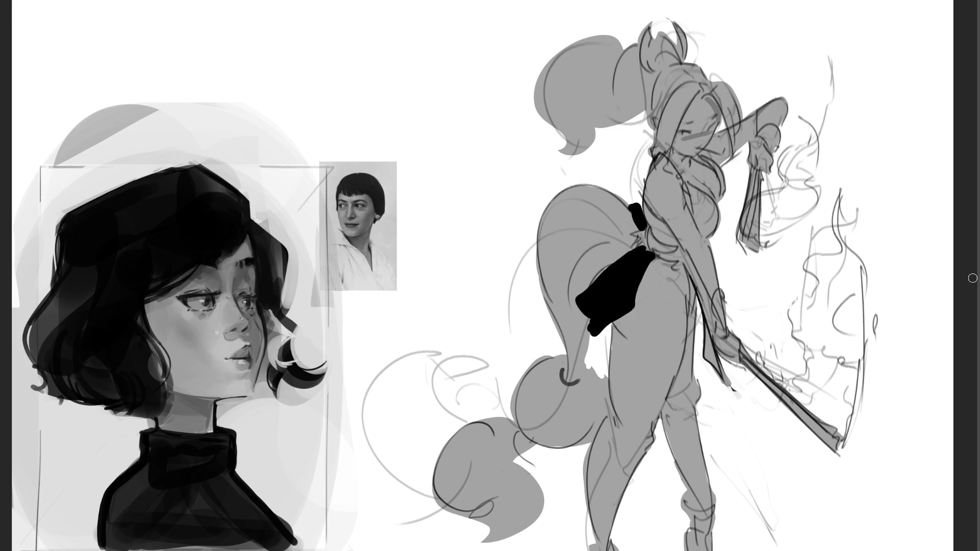
key("ctrl+z")
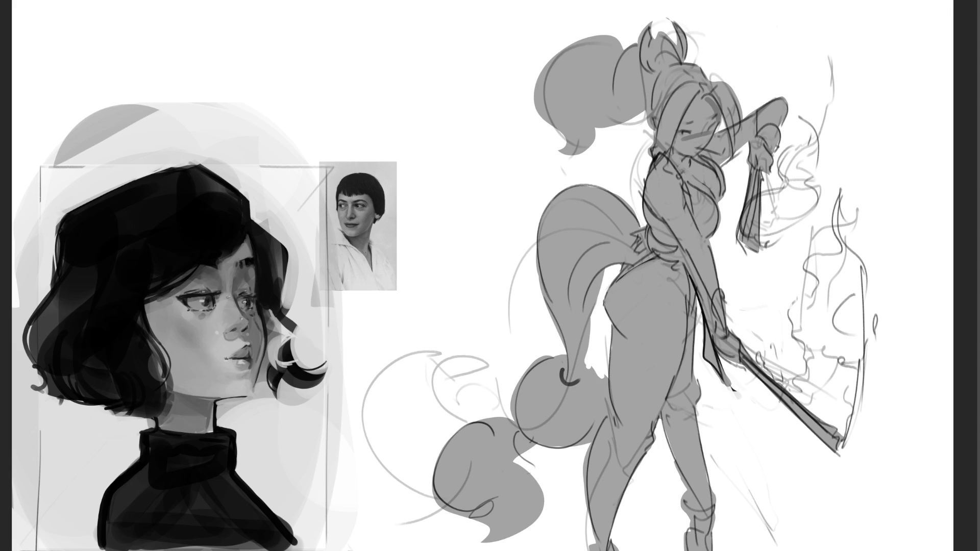
key("alt+BackSpace")
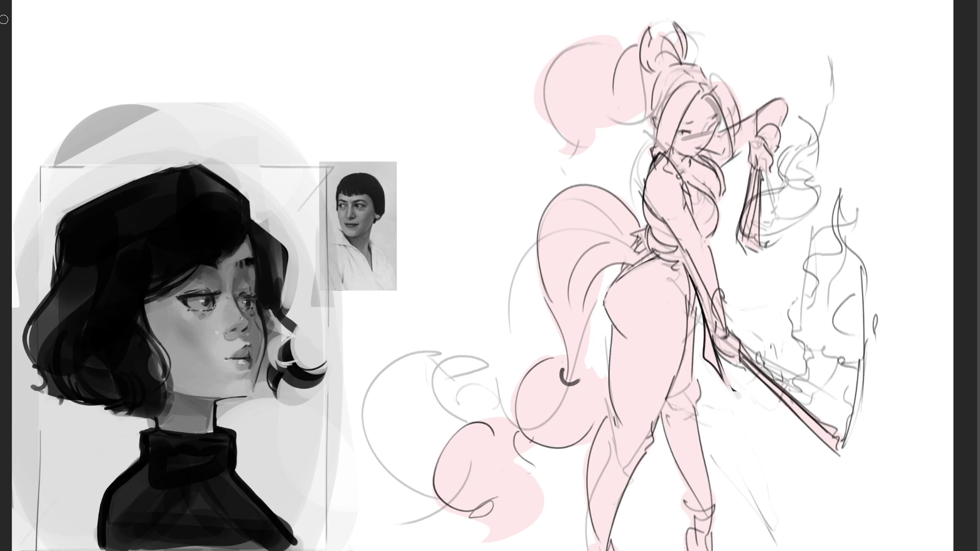
Paint the figure's outfit red across the chest, waist band, hip and thigh strap
left_click_drag(692, 190, 701, 227)
mouse_move(695, 190)
left_mouse_down()
mouse_move(710, 225)
mouse_move(704, 234)
mouse_move(716, 212)
mouse_move(714, 230)
left_mouse_up()
left_click_drag(713, 158, 716, 167)
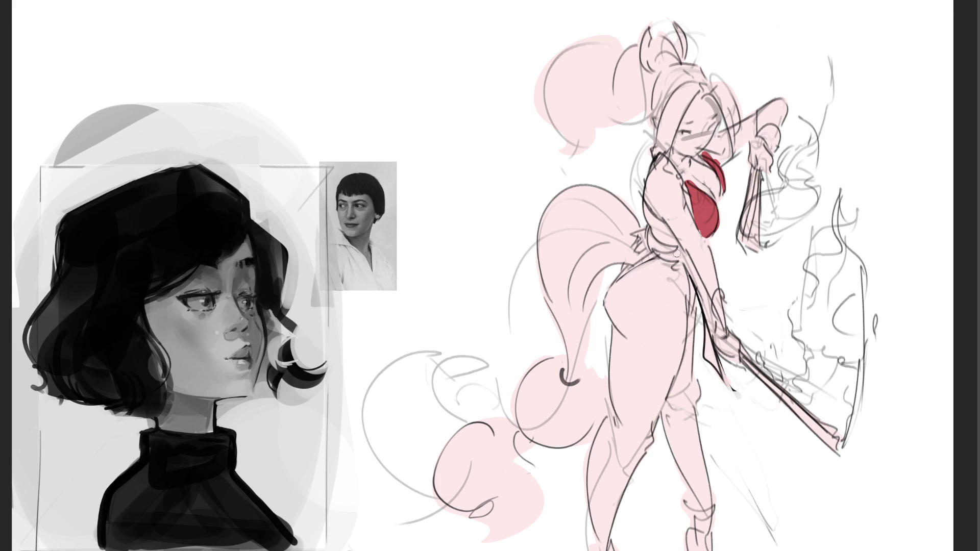
mouse_move(666, 232)
left_mouse_down()
mouse_move(669, 241)
mouse_move(669, 213)
mouse_move(655, 225)
mouse_move(673, 246)
mouse_move(615, 276)
mouse_move(626, 268)
left_mouse_up()
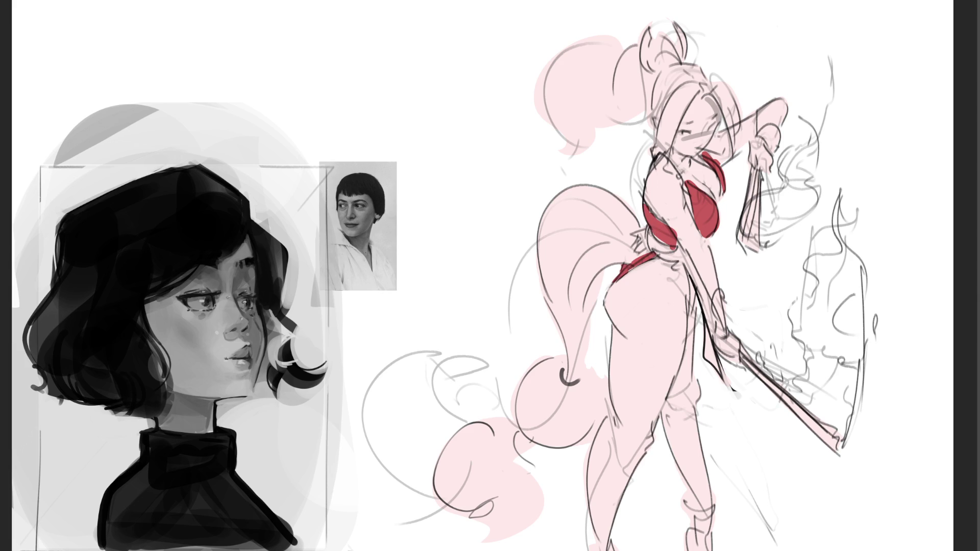
left_click_drag(682, 266, 692, 317)
left_click_drag(686, 265, 715, 324)
mouse_move(705, 289)
left_mouse_down()
mouse_move(707, 357)
mouse_move(720, 375)
left_mouse_up()
left_click_drag(705, 330, 729, 387)
left_click_drag(712, 301, 719, 371)
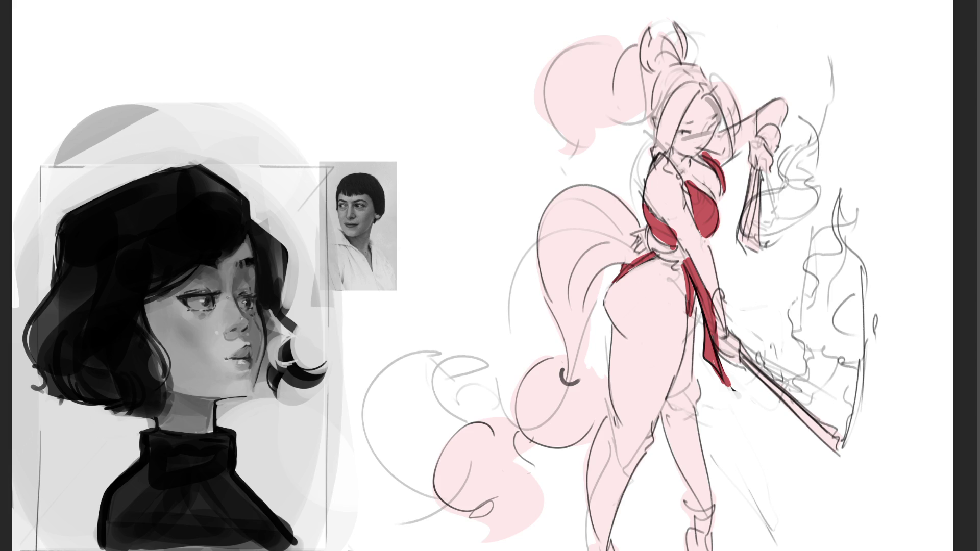
Paint the hand grip, hanging tassel, sword blade and raised hand dark
mouse_move(722, 284)
left_mouse_down()
mouse_move(721, 337)
mouse_move(741, 352)
mouse_move(730, 343)
left_mouse_up()
mouse_move(751, 168)
left_mouse_down()
mouse_move(740, 240)
mouse_move(758, 250)
left_mouse_up()
left_click_drag(756, 192, 754, 250)
left_click_drag(743, 357, 840, 444)
mouse_move(761, 140)
left_mouse_down()
mouse_move(755, 163)
mouse_move(764, 150)
mouse_move(753, 138)
mouse_move(772, 127)
left_mouse_up()
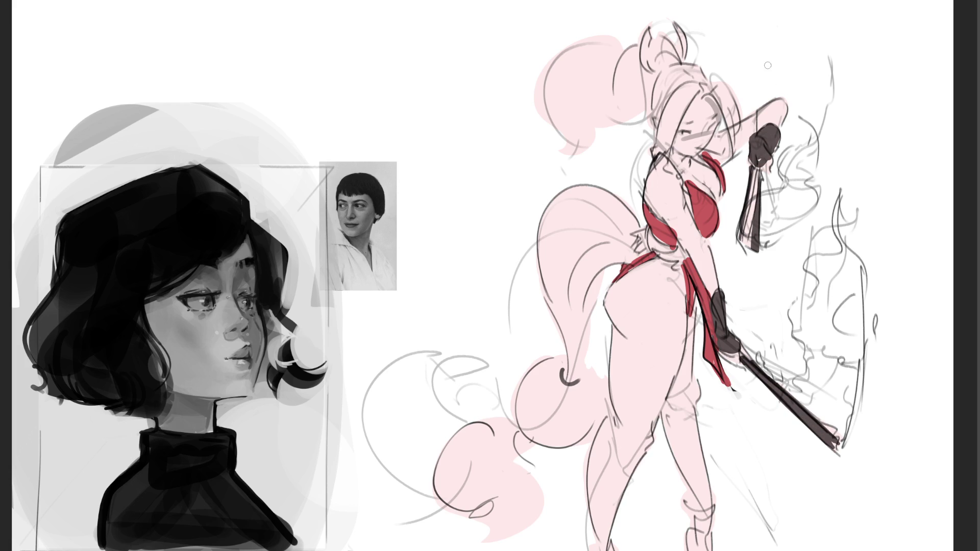
Paint the ankle band, second boot and curled tail tip dark
mouse_move(682, 491)
left_mouse_down()
mouse_move(710, 525)
mouse_move(692, 548)
mouse_move(704, 550)
left_mouse_up()
mouse_move(591, 544)
left_mouse_down()
mouse_move(615, 546)
mouse_move(578, 543)
mouse_move(592, 537)
left_mouse_up()
mouse_move(562, 380)
left_mouse_down()
mouse_move(551, 357)
mouse_move(571, 405)
mouse_move(597, 388)
mouse_move(574, 429)
mouse_move(529, 421)
mouse_move(566, 441)
mouse_move(579, 414)
mouse_move(573, 436)
mouse_move(604, 399)
left_mouse_up()
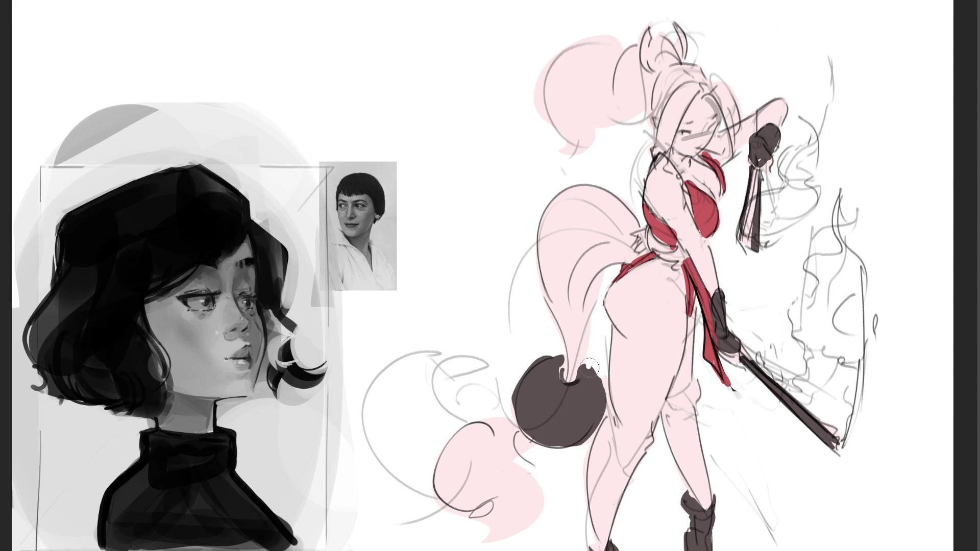
Darken the tail's outline, add darker pink on the lower tail, and colour the ponytail brown
left_click_drag(561, 228, 552, 199)
left_click_drag(487, 436, 461, 477)
mouse_move(627, 67)
left_mouse_down()
mouse_move(572, 97)
mouse_move(612, 127)
mouse_move(664, 35)
mouse_move(653, 113)
mouse_move(684, 82)
mouse_move(656, 156)
mouse_move(684, 100)
mouse_move(720, 68)
mouse_move(722, 77)
mouse_move(708, 73)
mouse_move(733, 153)
left_mouse_up()
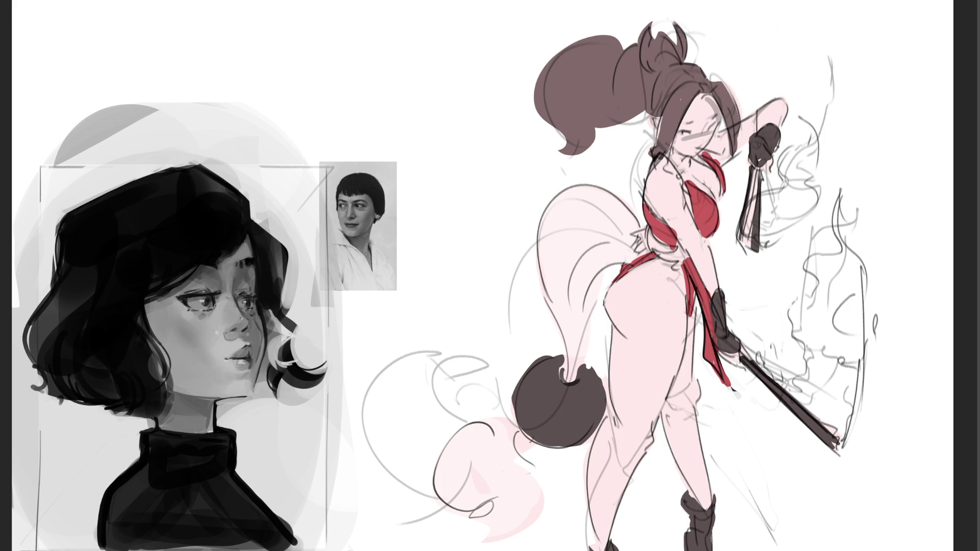
Tidy the bun edges and neckline, then paint a dark sash around the waist
mouse_move(656, 23)
left_mouse_down()
mouse_move(642, 74)
mouse_move(684, 45)
left_mouse_up()
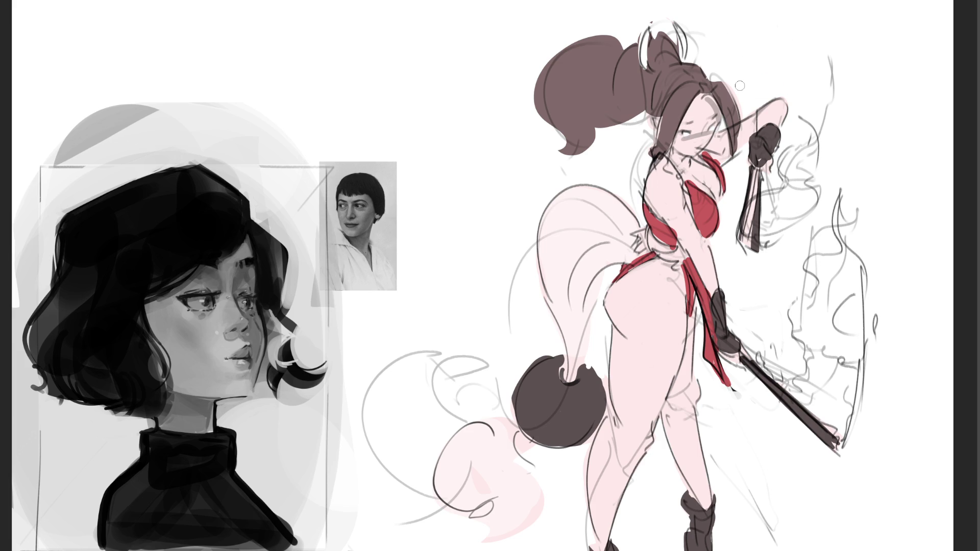
left_click_drag(657, 158, 686, 194)
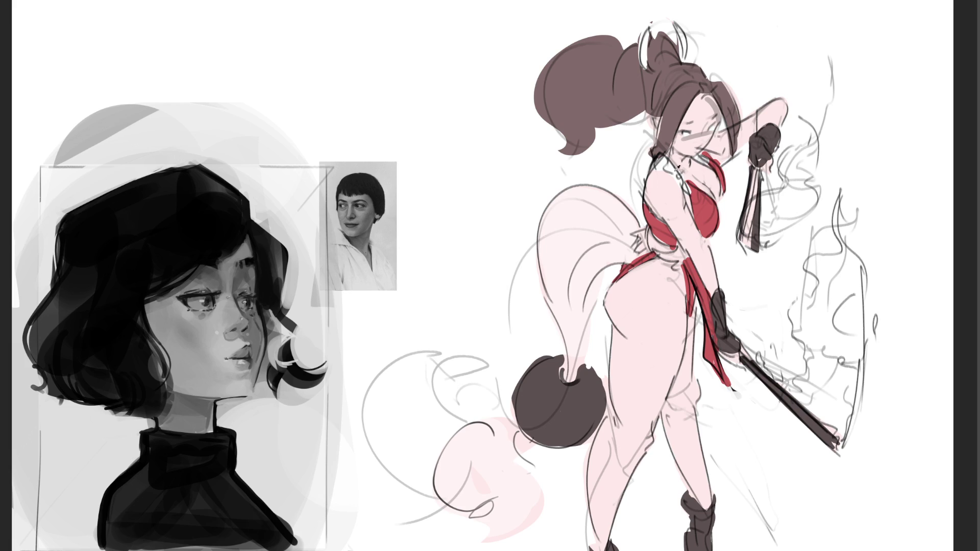
left_click_drag(644, 225, 678, 259)
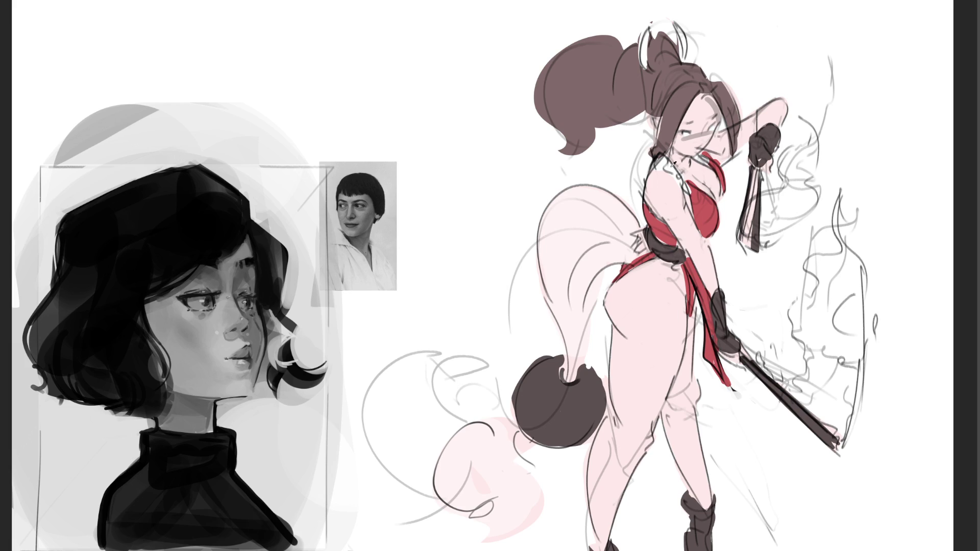
mouse_move(620, 205)
left_mouse_down()
mouse_move(584, 255)
mouse_move(554, 276)
mouse_move(592, 231)
mouse_move(566, 304)
mouse_move(582, 331)
mouse_move(572, 349)
mouse_move(581, 349)
left_mouse_up()
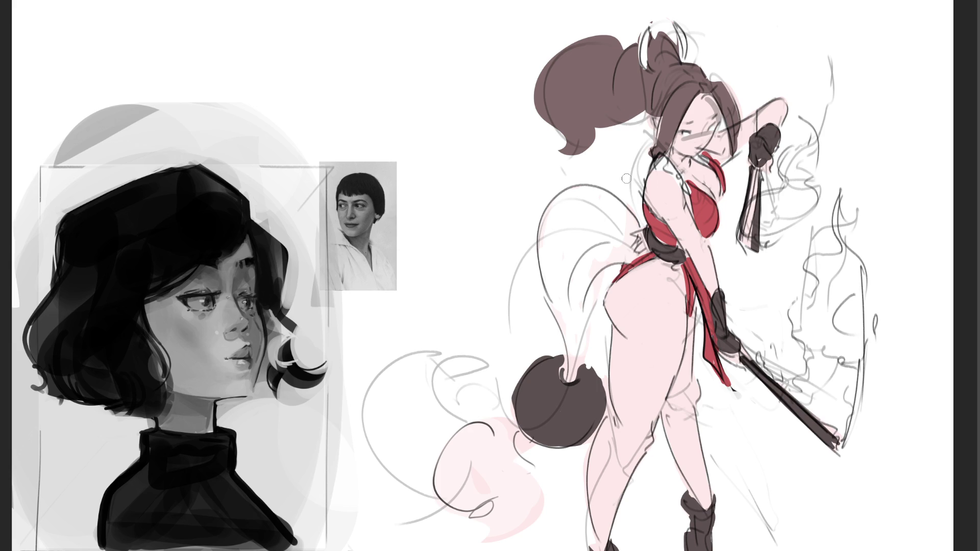
Turn the line art reddish-brown and dab pink blush on the cheek with a smaller brush
left_click_drag(809, 332, 612, 100)
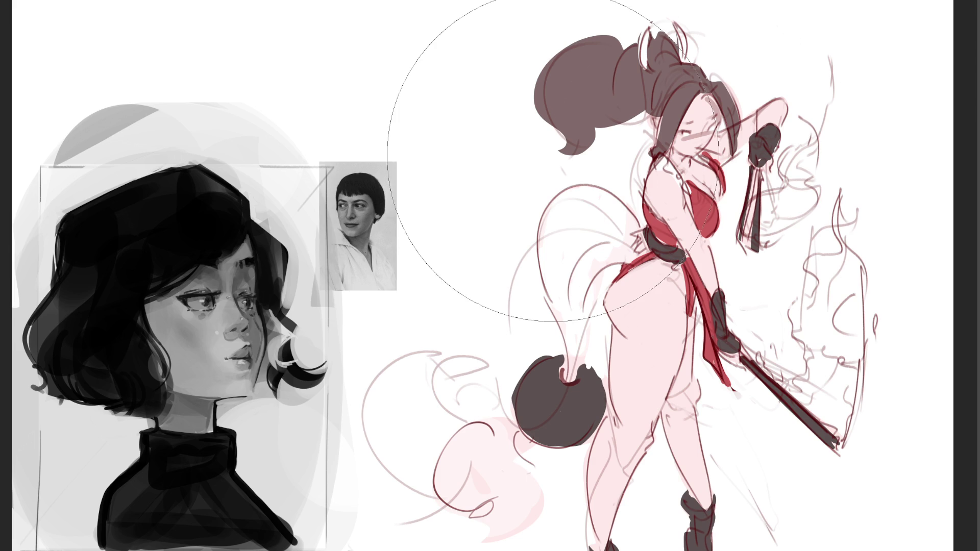
key("bracketleft")
key("bracketleft")
key("bracketleft")
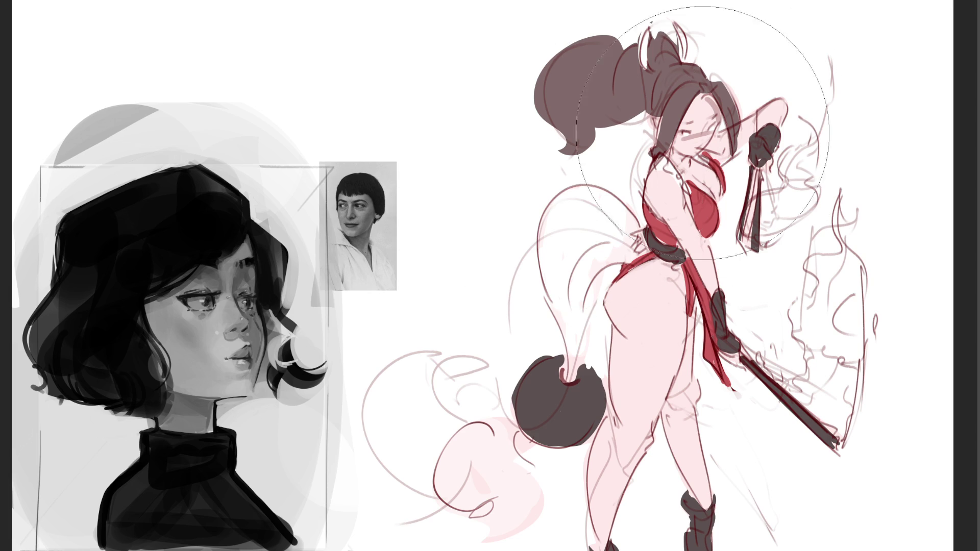
left_click_drag(684, 127, 714, 125)
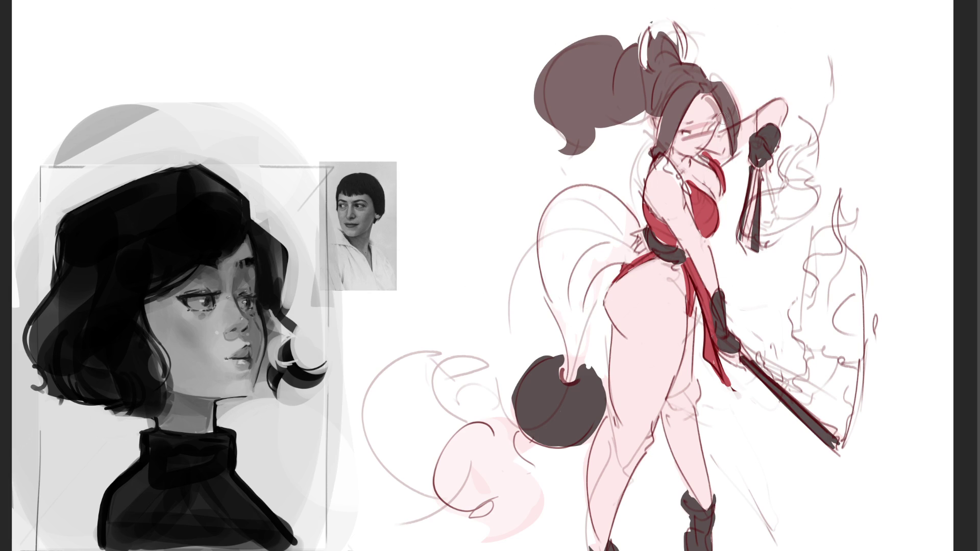
key("ctrl+z")
left_click_drag(656, 119, 652, 126)
left_click_drag(680, 131, 721, 118)
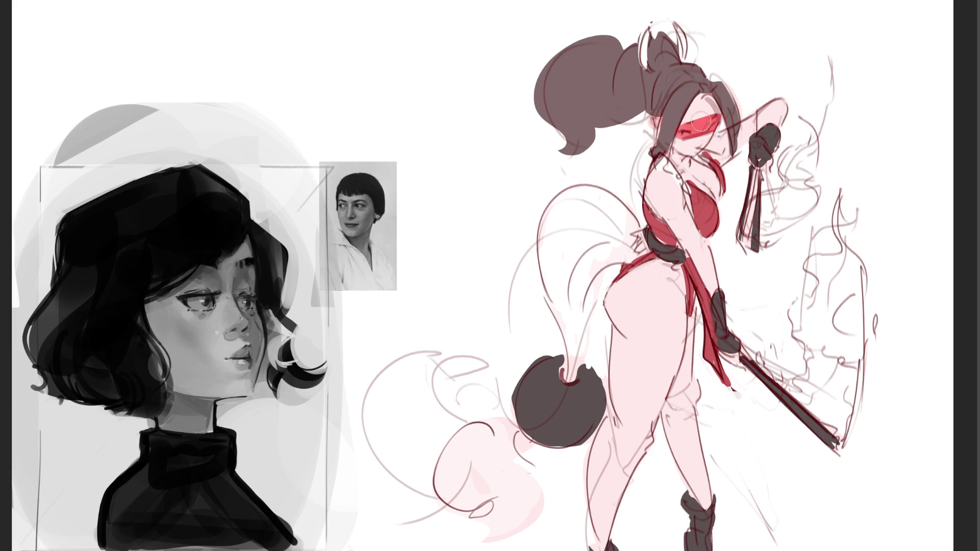
key("ctrl+z")
Add red shading to the other leg, hip edge and chest edge, undoing rejected strokes
mouse_move(786, 109)
left_mouse_down()
mouse_move(777, 99)
mouse_move(755, 113)
left_mouse_up()
key("ctrl+z")
key("ctrl+z")
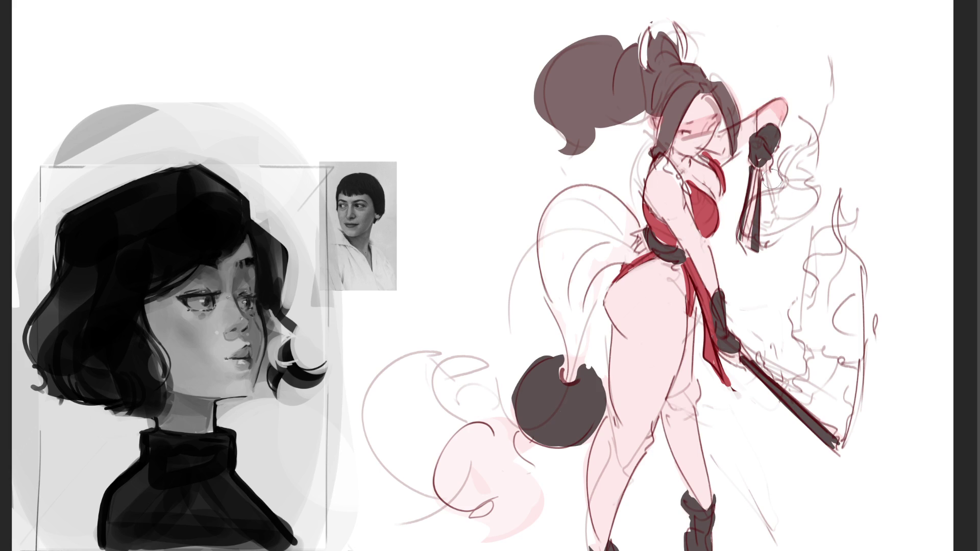
left_click_drag(750, 162, 771, 164)
key("ctrl+z")
left_click_drag(728, 364, 743, 349)
key("ctrl+z")
mouse_move(699, 380)
left_mouse_down()
mouse_move(673, 404)
mouse_move(688, 383)
left_mouse_up()
key("ctrl+z")
mouse_move(653, 433)
left_mouse_down()
mouse_move(611, 423)
mouse_move(643, 438)
mouse_move(627, 460)
mouse_move(613, 414)
mouse_move(637, 442)
mouse_move(635, 459)
mouse_move(612, 449)
mouse_move(633, 439)
mouse_move(658, 463)
left_mouse_up()
mouse_move(616, 279)
left_mouse_down()
mouse_move(615, 326)
mouse_move(634, 299)
mouse_move(618, 307)
mouse_move(614, 291)
mouse_move(679, 275)
left_mouse_up()
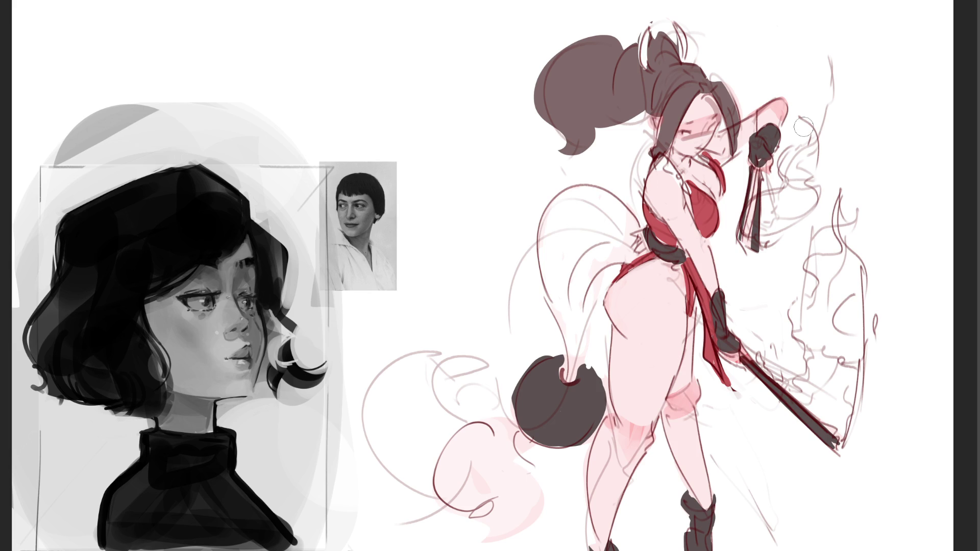
mouse_move(703, 179)
left_mouse_down()
mouse_move(717, 199)
mouse_move(721, 170)
left_mouse_up()
Paint dark hair strands beside the face and dark red over the ponytail
left_click_drag(710, 99, 724, 134)
left_click_drag(698, 94, 672, 165)
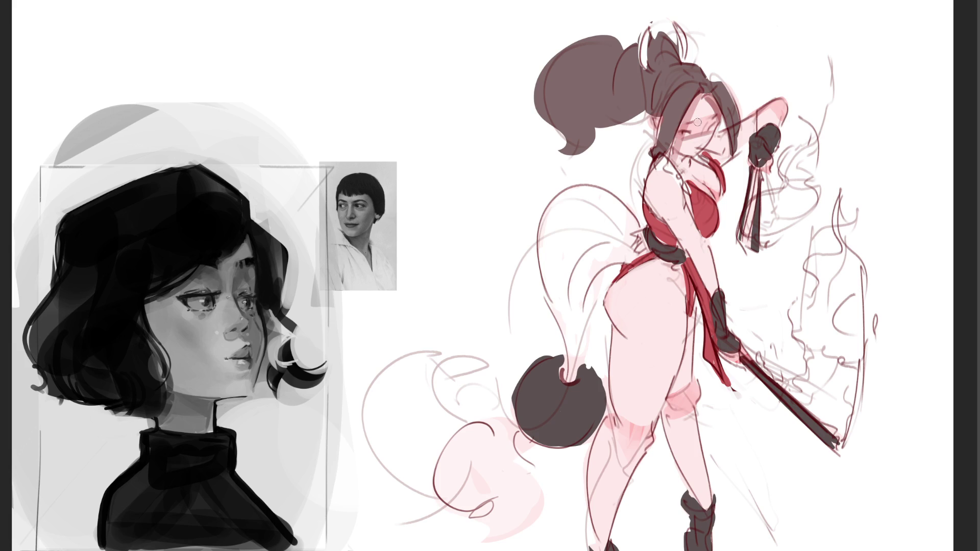
mouse_move(659, 100)
left_mouse_down()
mouse_move(655, 119)
mouse_move(648, 82)
mouse_move(681, 35)
mouse_move(661, 45)
left_mouse_up()
mouse_move(643, 89)
left_mouse_down()
mouse_move(638, 81)
mouse_move(595, 102)
mouse_move(588, 131)
left_mouse_up()
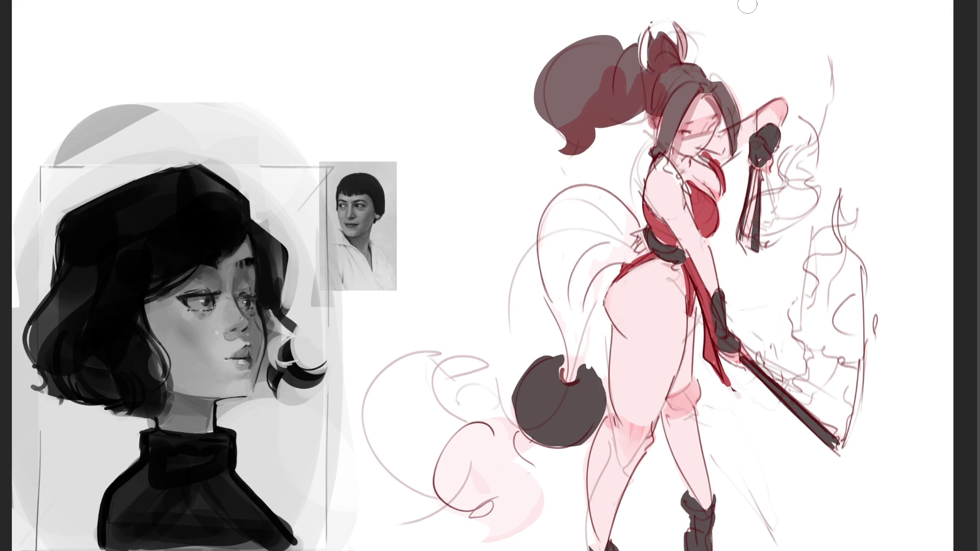
With a larger brush, repaint the ponytail dark and darken the cheek, neck and raised-hand area
key("bracketright")
key("bracketright")
mouse_move(616, 85)
left_mouse_down()
mouse_move(567, 92)
mouse_move(587, 51)
mouse_move(570, 118)
mouse_move(628, 120)
mouse_move(617, 65)
mouse_move(620, 87)
mouse_move(641, 66)
mouse_move(612, 61)
mouse_move(627, 60)
mouse_move(581, 77)
mouse_move(644, 26)
left_mouse_up()
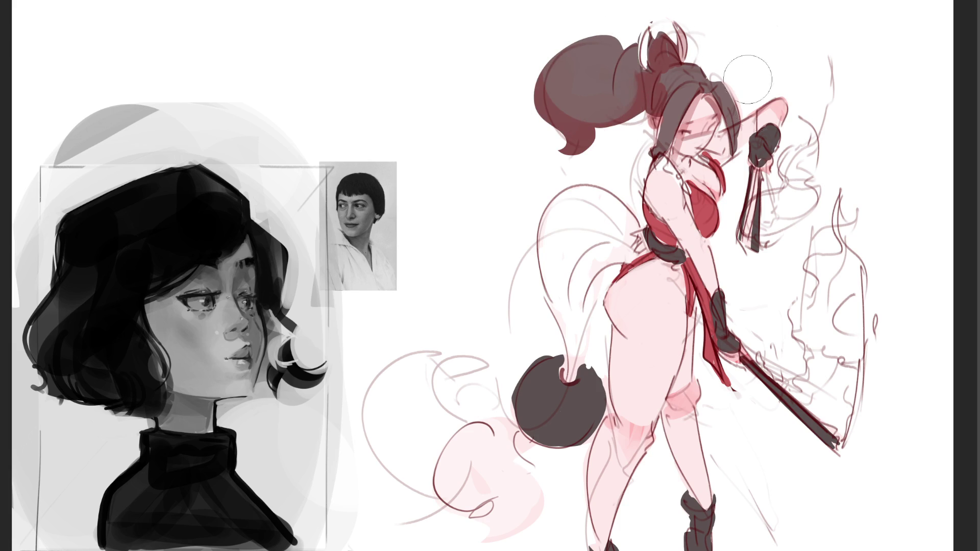
mouse_move(717, 134)
left_mouse_down()
mouse_move(713, 150)
mouse_move(730, 172)
left_mouse_up()
left_click_drag(753, 112, 749, 125)
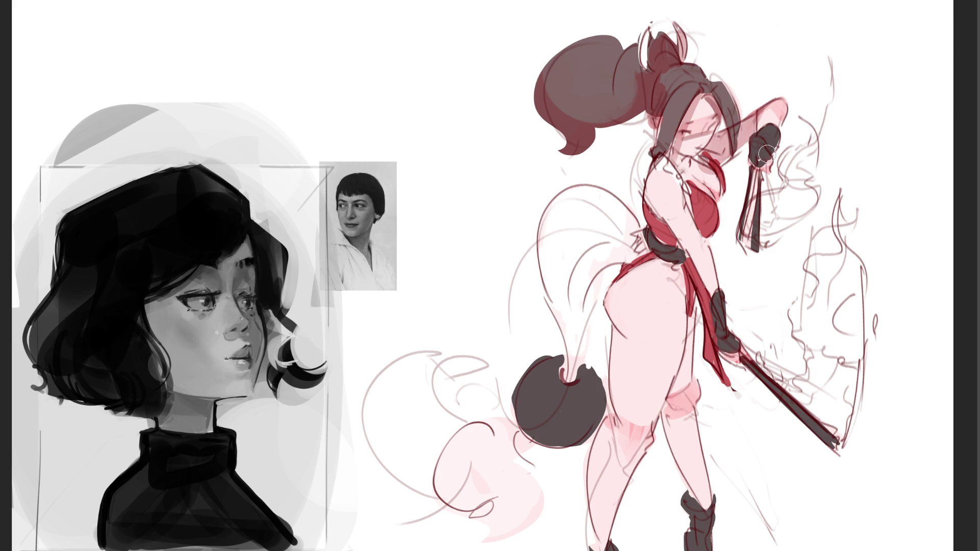
Define the hanging tassels, smooth the arm shading, and fill the hip hair swirl and lower lock
left_click_drag(762, 175, 753, 244)
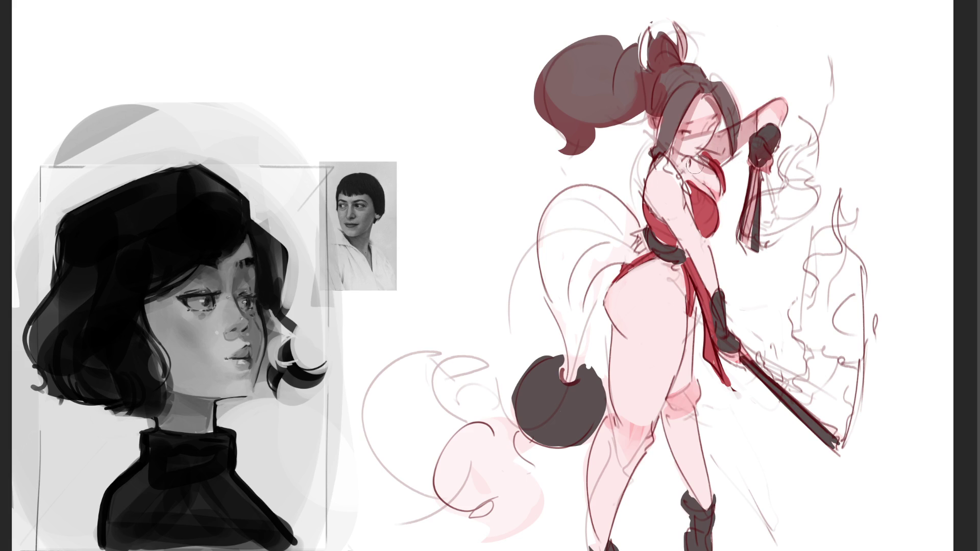
mouse_move(681, 201)
left_mouse_down()
mouse_move(655, 173)
mouse_move(672, 229)
mouse_move(662, 252)
left_mouse_up()
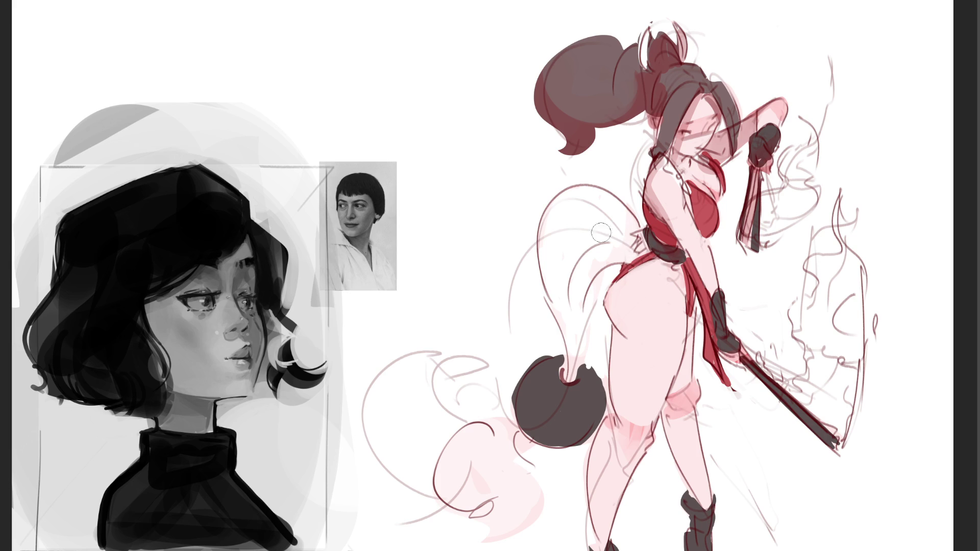
mouse_move(530, 230)
left_mouse_down()
mouse_move(628, 240)
mouse_move(536, 302)
mouse_move(613, 245)
mouse_move(567, 368)
mouse_move(582, 388)
mouse_move(530, 408)
mouse_move(513, 481)
mouse_move(496, 430)
mouse_move(505, 449)
mouse_move(490, 459)
mouse_move(520, 361)
left_mouse_up()
left_click_drag(490, 449, 485, 490)
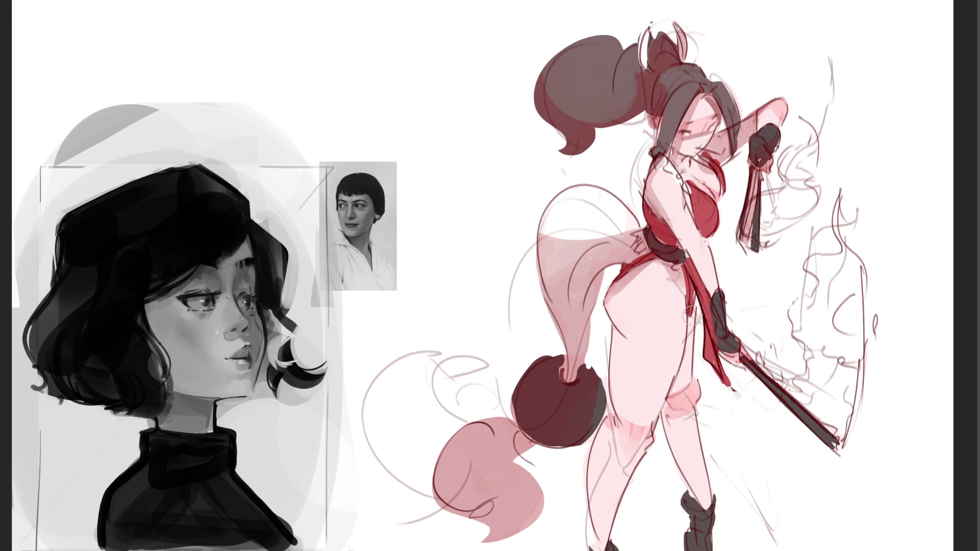
Shade the knee, shin and thigh darker pink and add a dark stroke along the sword blade
left_click_drag(707, 334, 670, 452)
mouse_move(678, 415)
left_mouse_down()
mouse_move(684, 488)
mouse_move(706, 523)
left_mouse_up()
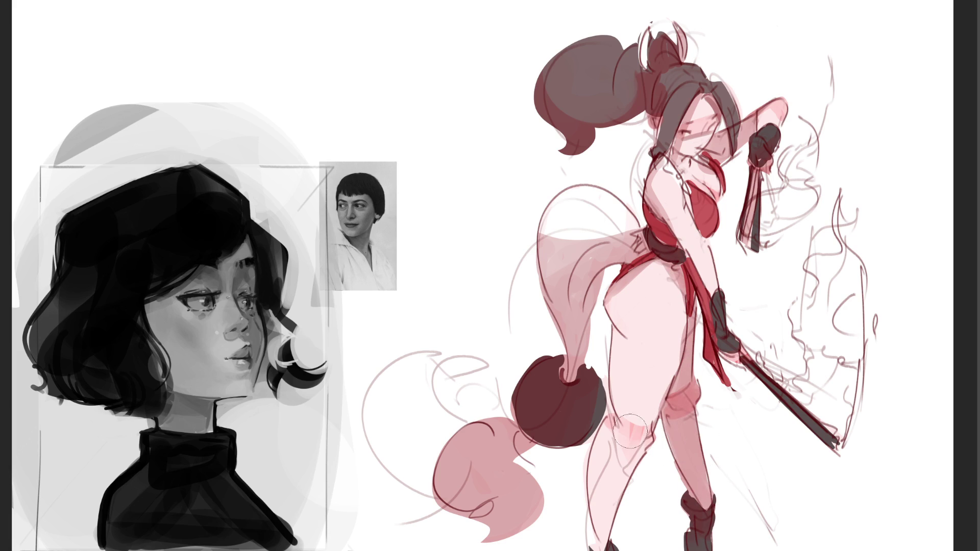
mouse_move(625, 311)
left_mouse_down()
mouse_move(644, 340)
mouse_move(644, 298)
left_mouse_up()
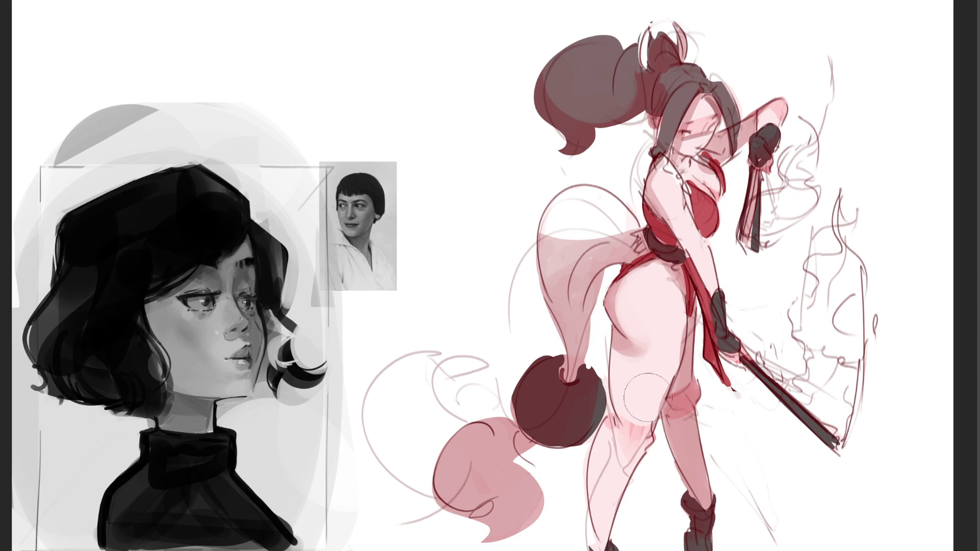
mouse_move(649, 357)
left_mouse_down()
mouse_move(624, 368)
mouse_move(618, 439)
mouse_move(636, 440)
mouse_move(628, 510)
mouse_move(602, 424)
mouse_move(643, 435)
mouse_move(628, 510)
mouse_move(612, 459)
mouse_move(613, 511)
mouse_move(660, 526)
mouse_move(684, 550)
left_mouse_up()
mouse_move(640, 472)
left_mouse_down()
mouse_move(613, 449)
mouse_move(628, 475)
mouse_move(637, 457)
left_mouse_up()
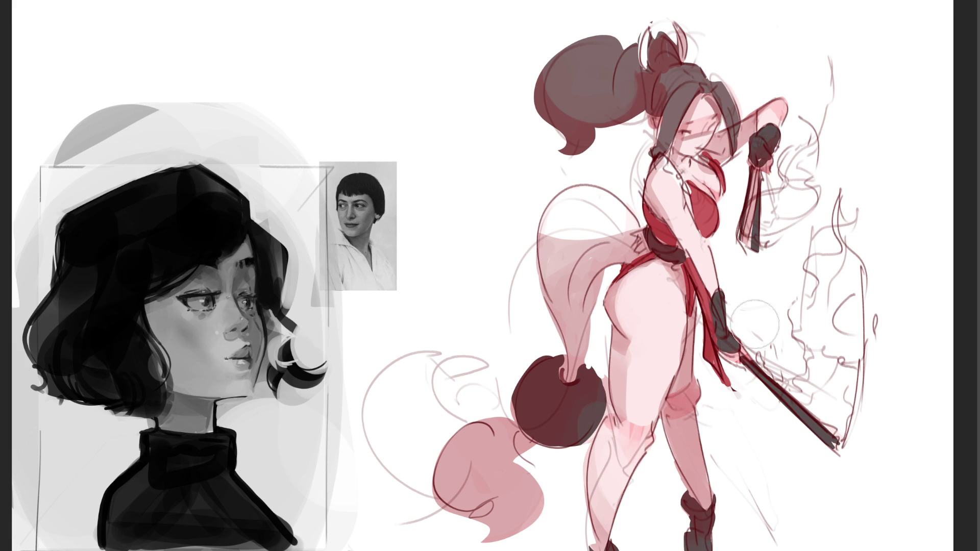
left_click_drag(745, 378, 832, 449)
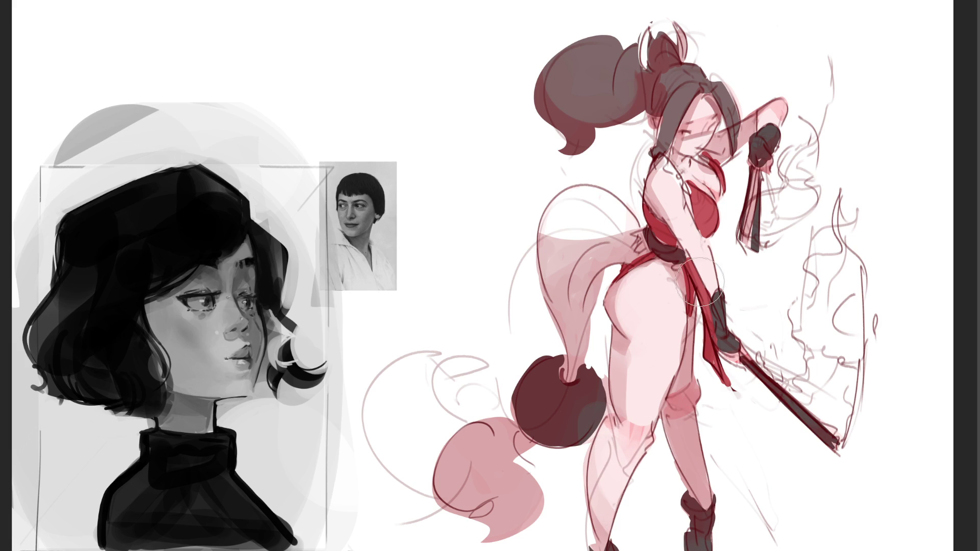
key("bracketleft")
key("bracketleft")
key("bracketleft")
Paint yellow flames along the sword and on the hand tassel
mouse_move(758, 357)
left_mouse_down()
mouse_move(770, 374)
mouse_move(815, 387)
mouse_move(801, 294)
left_mouse_up()
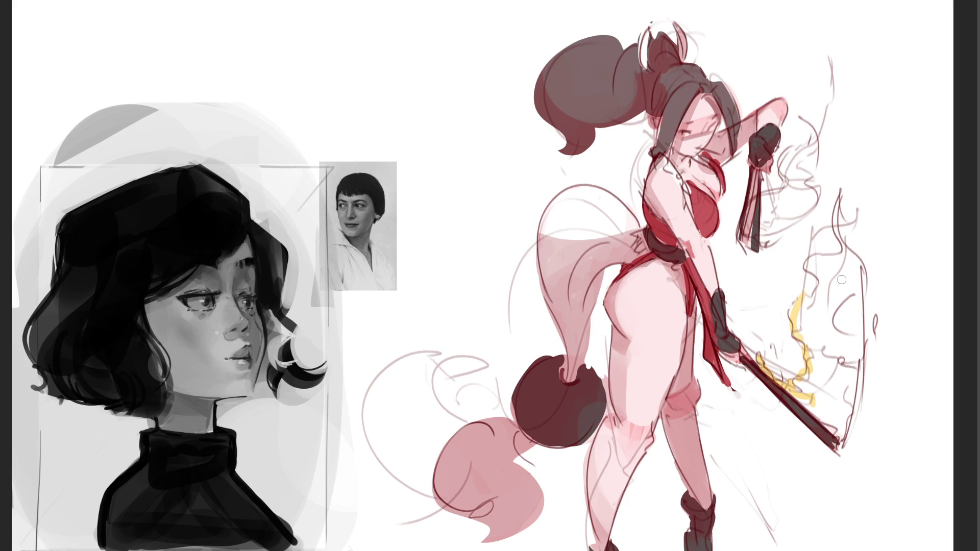
mouse_move(811, 403)
left_mouse_down()
mouse_move(829, 426)
mouse_move(845, 375)
mouse_move(827, 306)
mouse_move(846, 213)
mouse_move(846, 381)
left_mouse_up()
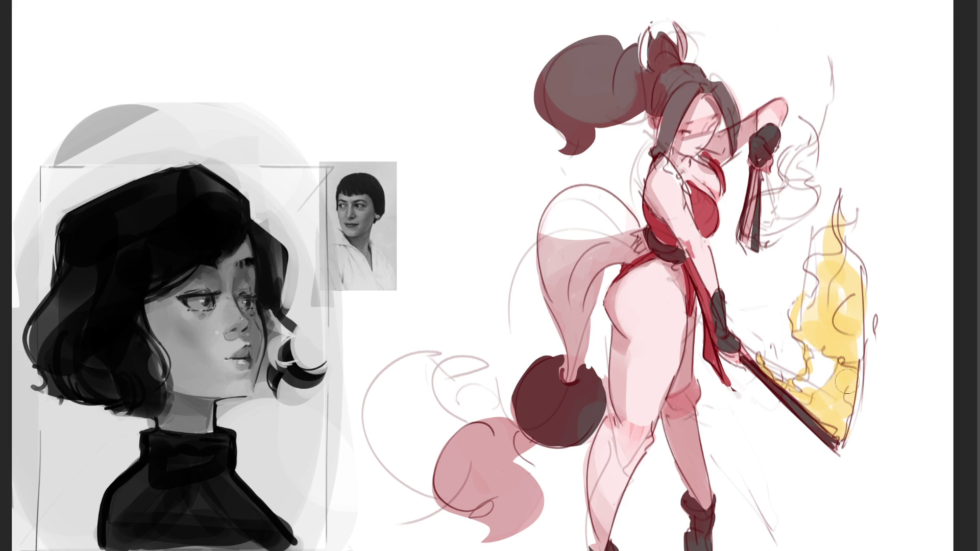
mouse_move(780, 192)
left_mouse_down()
mouse_move(750, 240)
mouse_move(807, 204)
mouse_move(783, 145)
mouse_move(815, 135)
mouse_move(828, 166)
left_mouse_up()
key("ctrl+z")
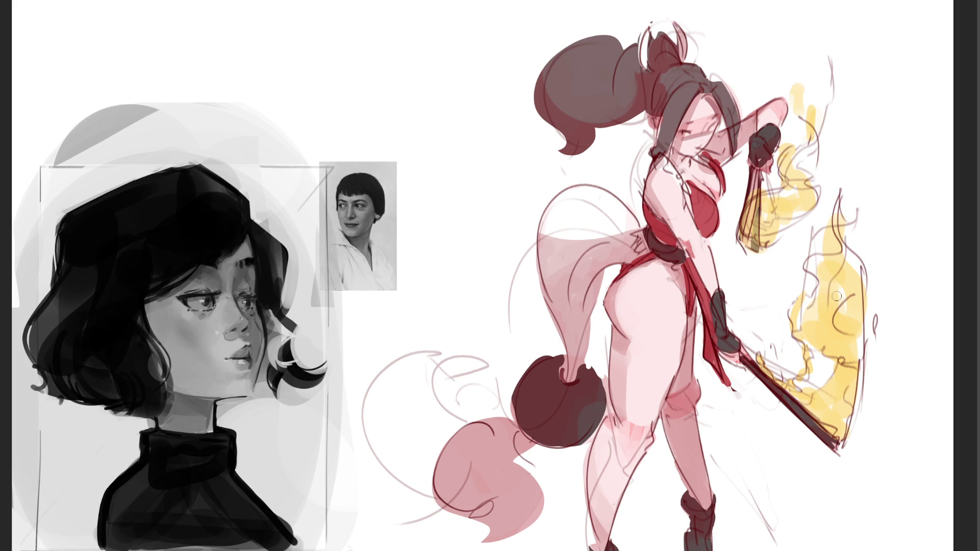
Add orange-red through the sword and fist flames, then wash the figure greyish with pale arm highlights
mouse_move(754, 216)
left_mouse_down()
mouse_move(768, 214)
mouse_move(766, 234)
mouse_move(768, 202)
mouse_move(757, 232)
mouse_move(777, 210)
left_mouse_up()
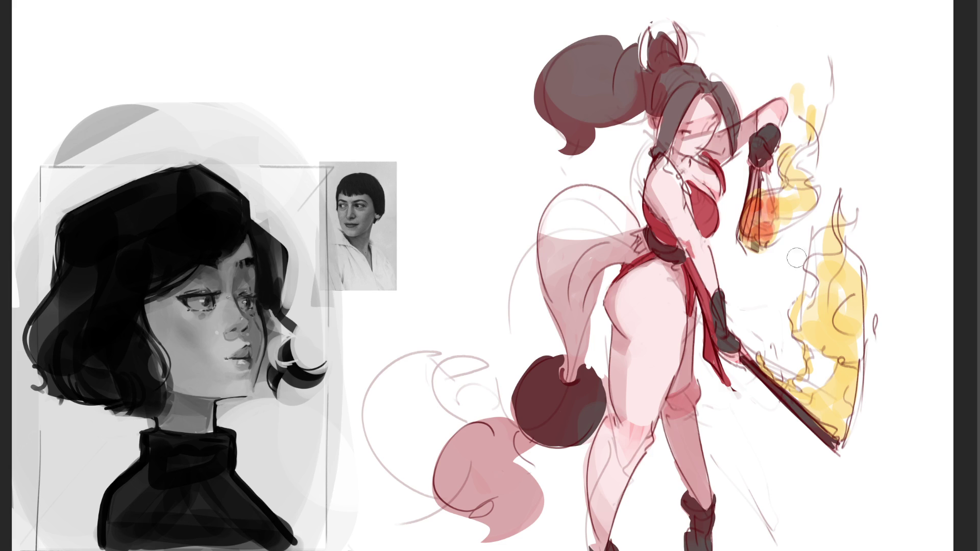
mouse_move(821, 422)
left_mouse_down()
mouse_move(840, 393)
mouse_move(816, 405)
mouse_move(835, 411)
left_mouse_up()
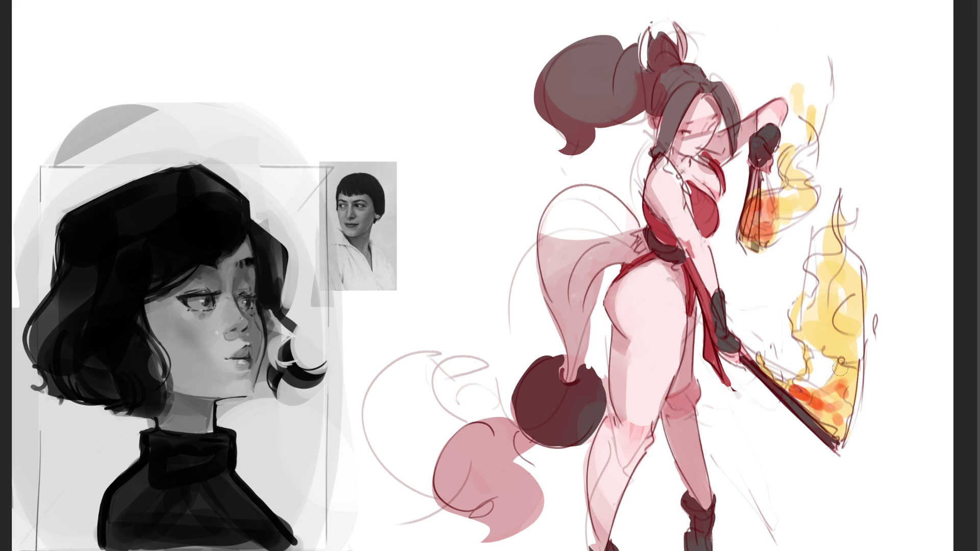
mouse_move(846, 239)
left_mouse_down()
mouse_move(836, 204)
mouse_move(832, 312)
mouse_move(816, 342)
left_mouse_up()
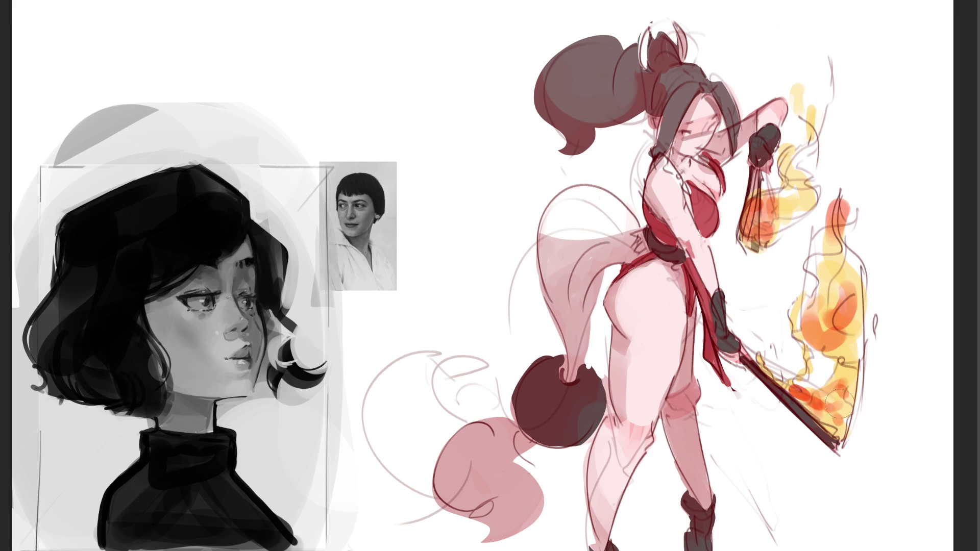
left_click_drag(853, 382, 844, 385)
left_click_drag(778, 213, 812, 205)
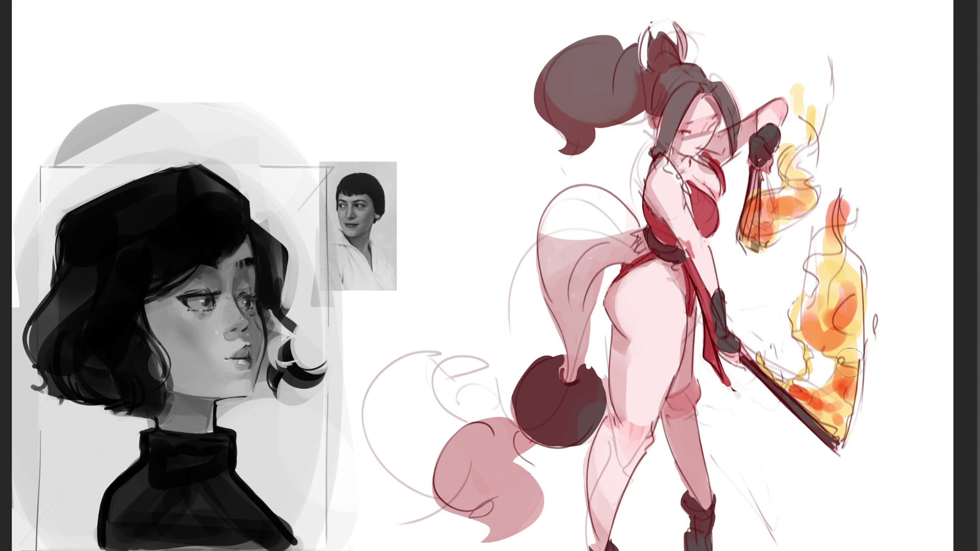
mouse_move(794, 87)
left_mouse_down()
mouse_move(812, 122)
mouse_move(853, 90)
mouse_move(830, 127)
mouse_move(802, 124)
mouse_move(804, 154)
left_mouse_up()
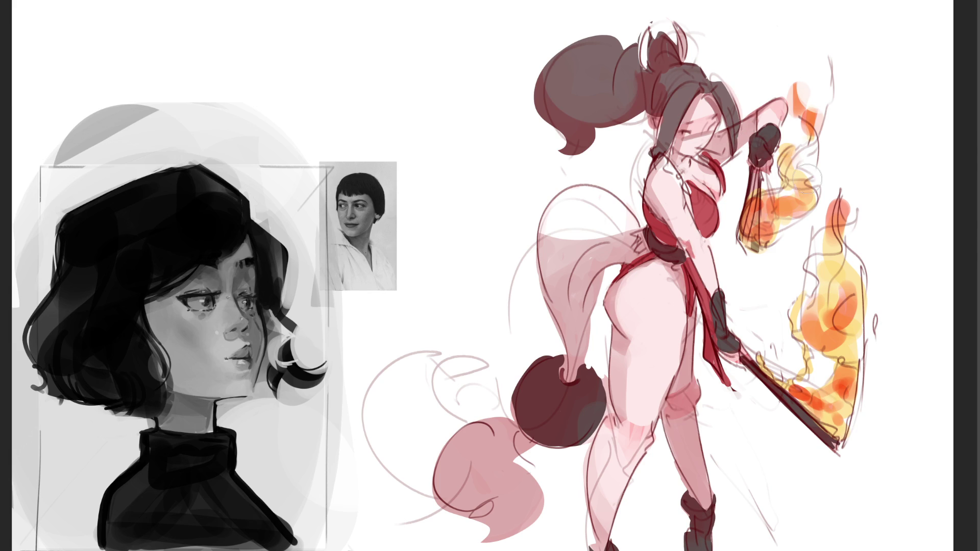
mouse_move(842, 127)
left_mouse_down()
mouse_move(571, 103)
mouse_move(533, 190)
left_mouse_up()
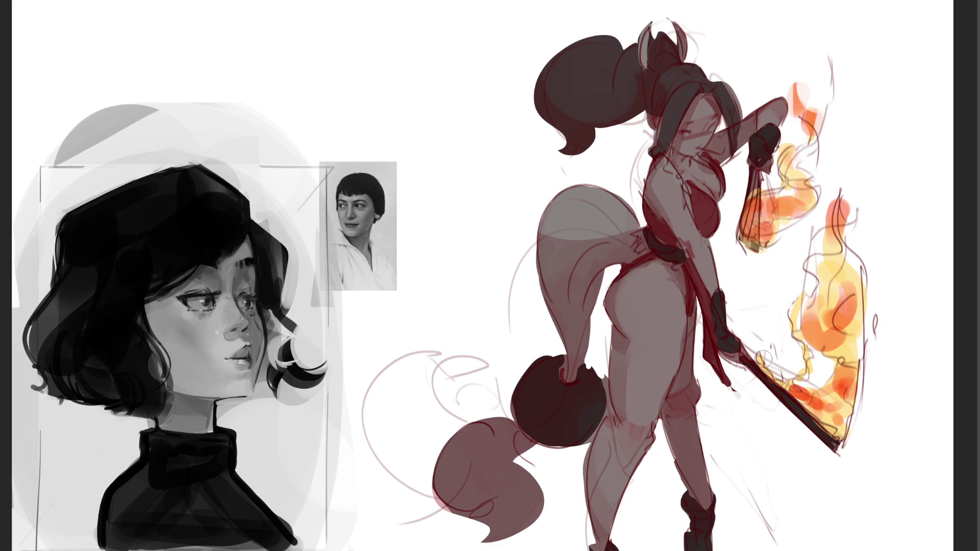
mouse_move(732, 304)
left_mouse_down()
mouse_move(673, 198)
mouse_move(683, 219)
mouse_move(705, 204)
mouse_move(677, 181)
mouse_move(715, 178)
mouse_move(694, 192)
mouse_move(679, 169)
mouse_move(705, 110)
mouse_move(695, 136)
left_mouse_up()
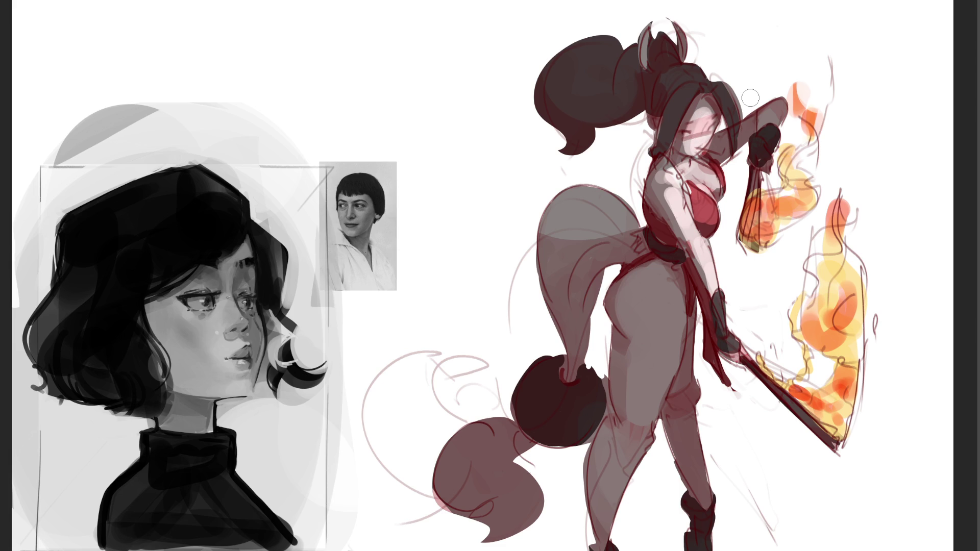
key("ctrl+z")
key("ctrl+z")
key("ctrl+z")
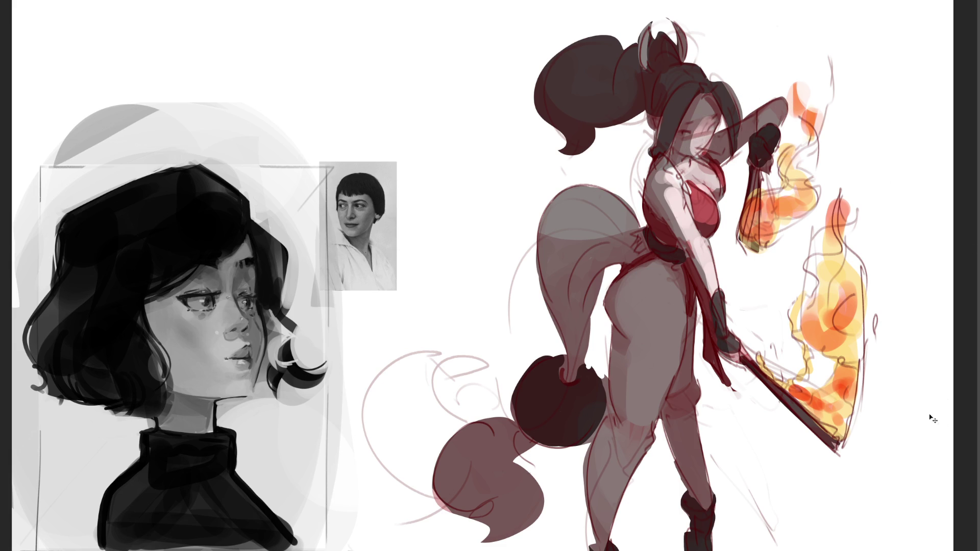
key("ctrl+z")
key("ctrl+z")
key("ctrl+z")
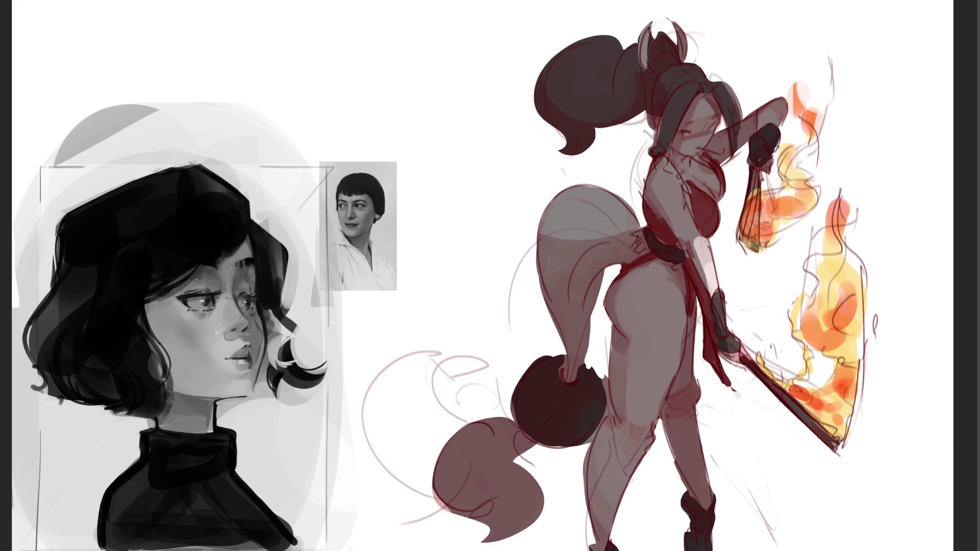
key("ctrl+z")
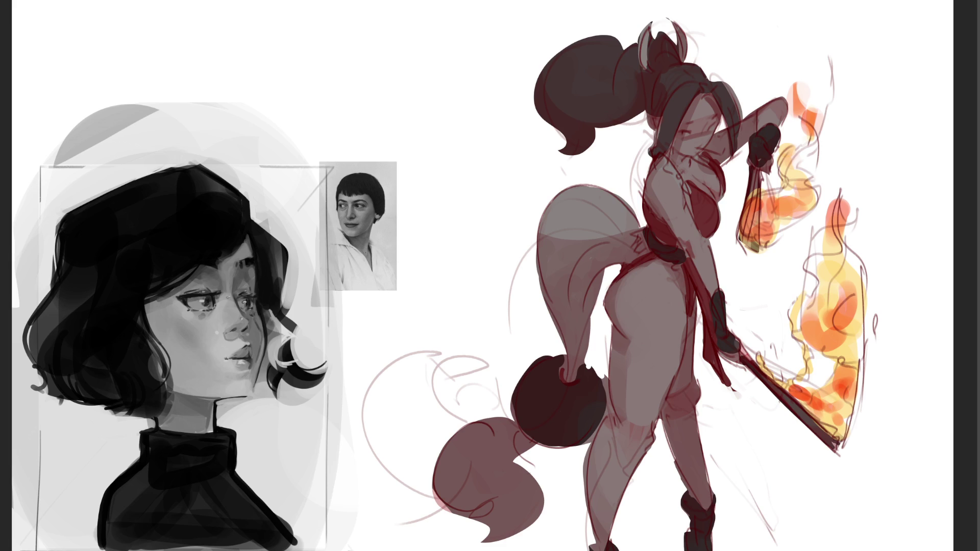
key("ctrl+z")
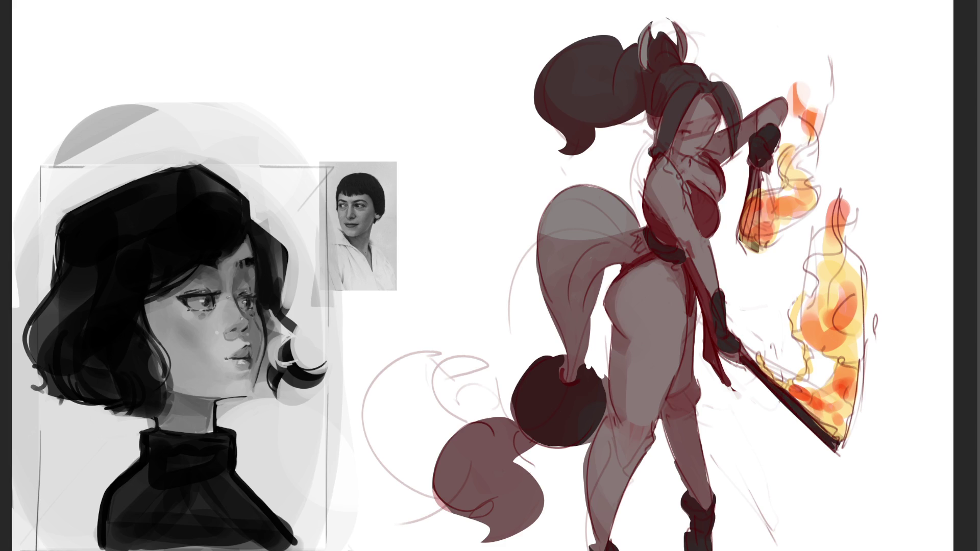
Paint skin tone on the face and raised arm, and darken the glove and sword handle
mouse_move(707, 128)
left_mouse_down()
mouse_move(699, 176)
mouse_move(686, 163)
mouse_move(714, 194)
mouse_move(696, 189)
mouse_move(710, 212)
mouse_move(712, 171)
mouse_move(679, 184)
mouse_move(722, 150)
left_mouse_up()
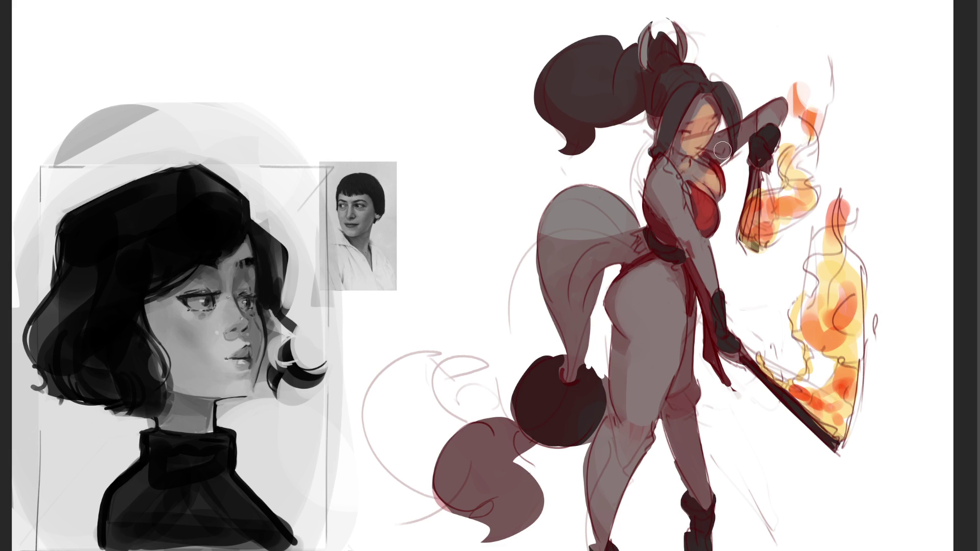
left_click_drag(771, 120, 781, 110)
left_click_drag(762, 169, 760, 176)
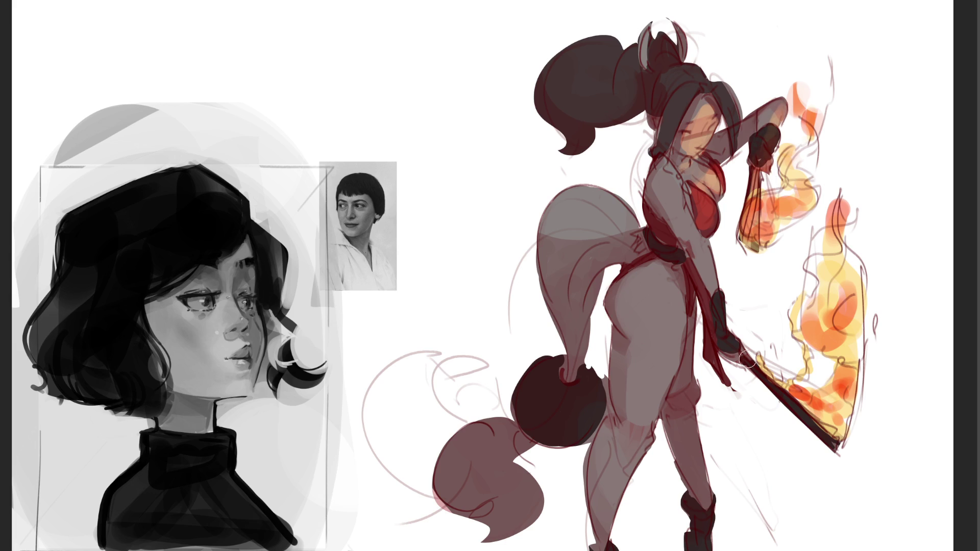
left_click_drag(758, 370, 730, 339)
Paint light skin tone on the upper arm and inner leg, with shading at the knee and shin
mouse_move(700, 246)
left_mouse_down()
mouse_move(668, 194)
mouse_move(684, 240)
mouse_move(678, 184)
mouse_move(671, 202)
mouse_move(684, 245)
left_mouse_up()
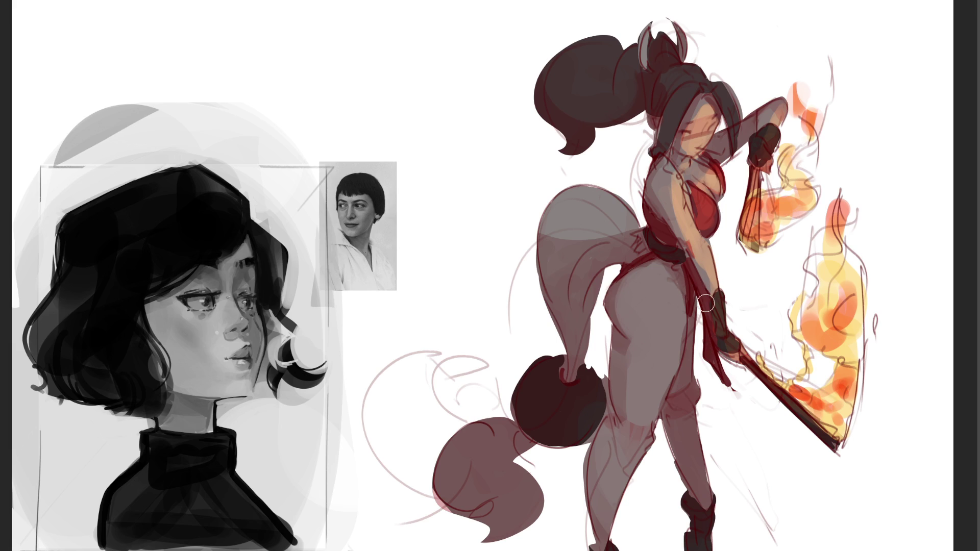
mouse_move(678, 301)
left_mouse_down()
mouse_move(663, 393)
mouse_move(660, 336)
left_mouse_up()
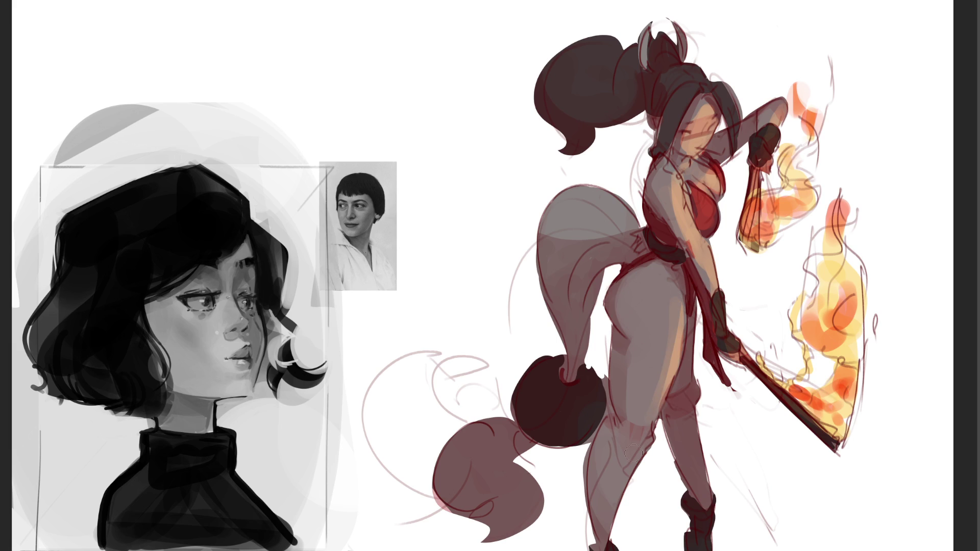
left_click_drag(698, 364, 700, 396)
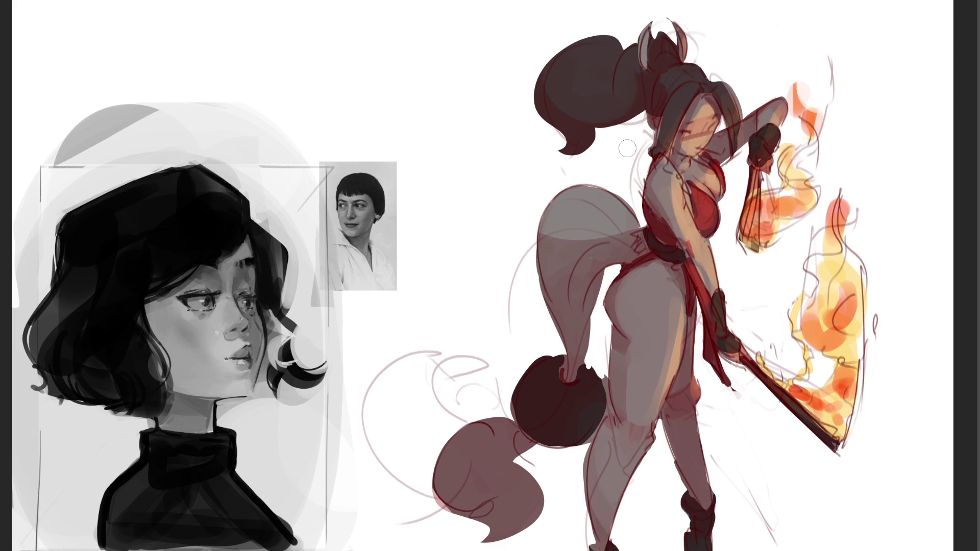
left_click_drag(663, 425, 653, 454)
left_click_drag(696, 418, 700, 491)
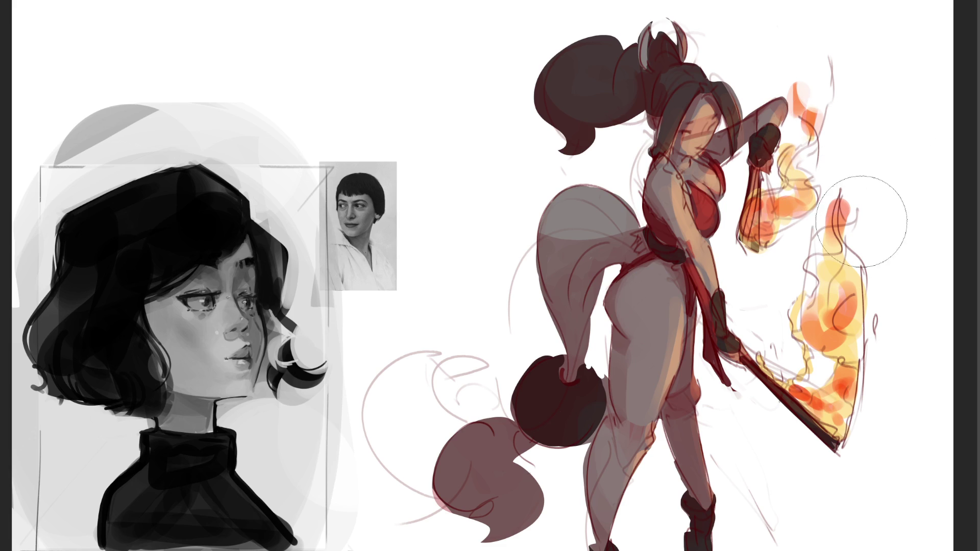
key("bracketright")
key("bracketright")
key("bracketright")
Try an orange glow along the leg edge, then undo back to the lighter pink body
left_click_drag(711, 255, 717, 377)
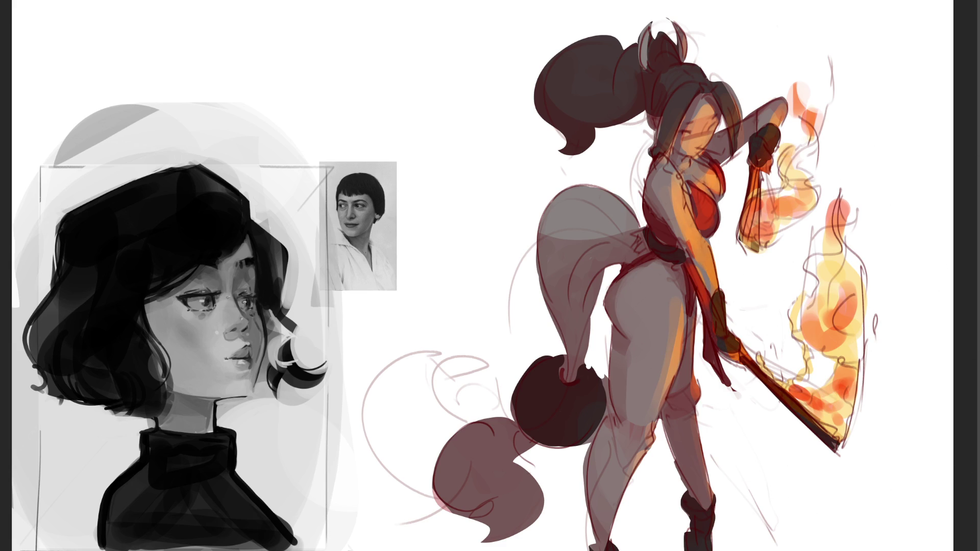
key("ctrl+z")
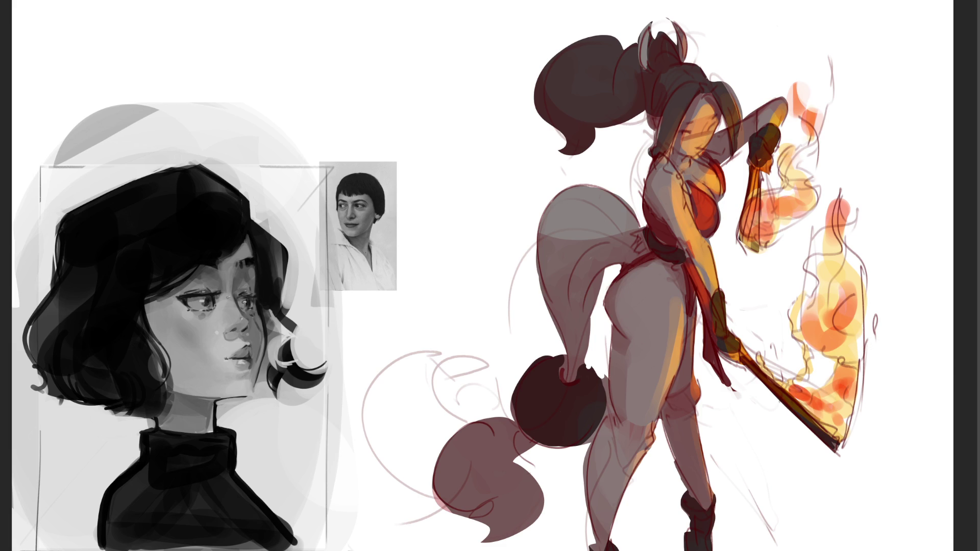
key("ctrl+z")
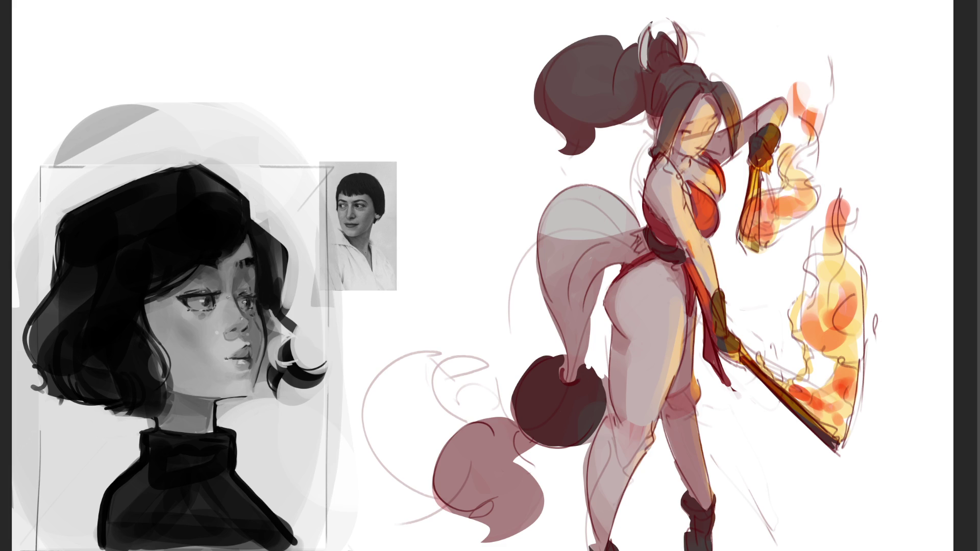
Redo then undo the darker body shading, and zoom back in on the artwork
key("ctrl+shift+z")
key("ctrl+z")
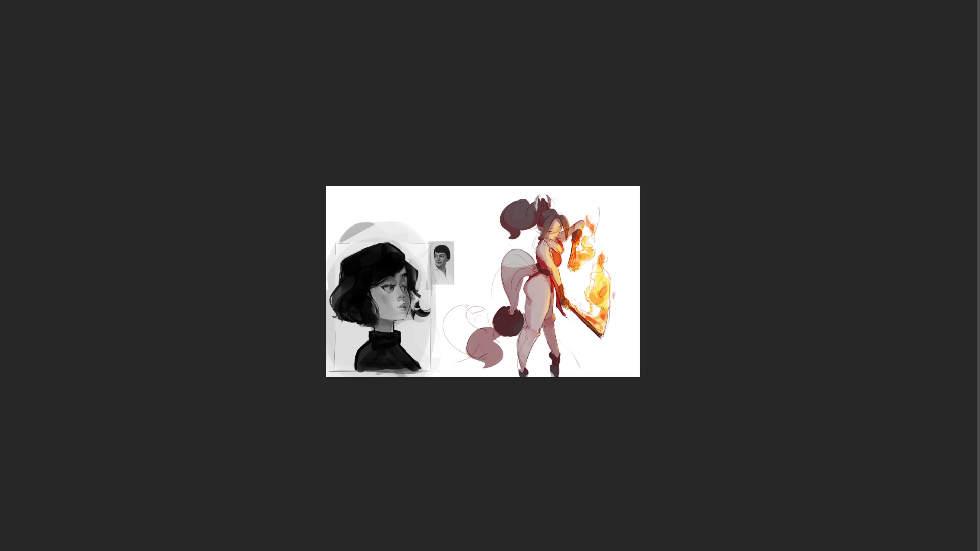
key("ctrl+plus")
key("ctrl+plus")
key("ctrl+plus")
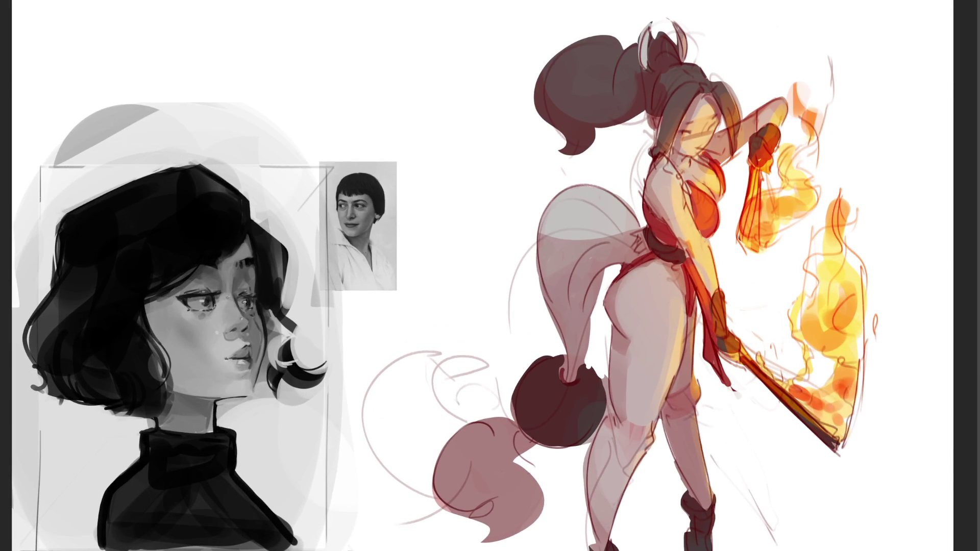
Add a faint line beside the figure's leg, then hand-letter a large E with a finer brush
left_click_drag(738, 490, 734, 418)
key("[")
left_click_drag(341, 72, 352, 104)
left_click_drag(303, 86, 389, 40)
left_click_drag(323, 106, 403, 64)
Hand-letter the N and D to complete 'END', with a looped scribble below the D
left_click_drag(332, 123, 393, 90)
mouse_move(426, 42)
left_mouse_down()
mouse_move(424, 113)
mouse_move(456, 128)
left_mouse_up()
mouse_move(428, 156)
left_mouse_down()
mouse_move(443, 204)
mouse_move(439, 264)
left_mouse_up()
mouse_move(423, 222)
left_mouse_down()
mouse_move(445, 258)
mouse_move(510, 223)
mouse_move(473, 294)
left_mouse_up()
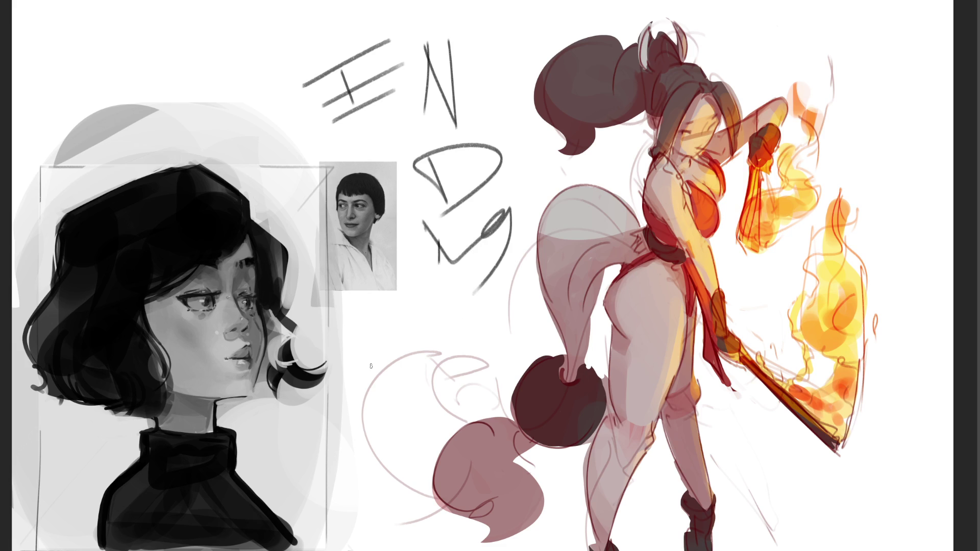